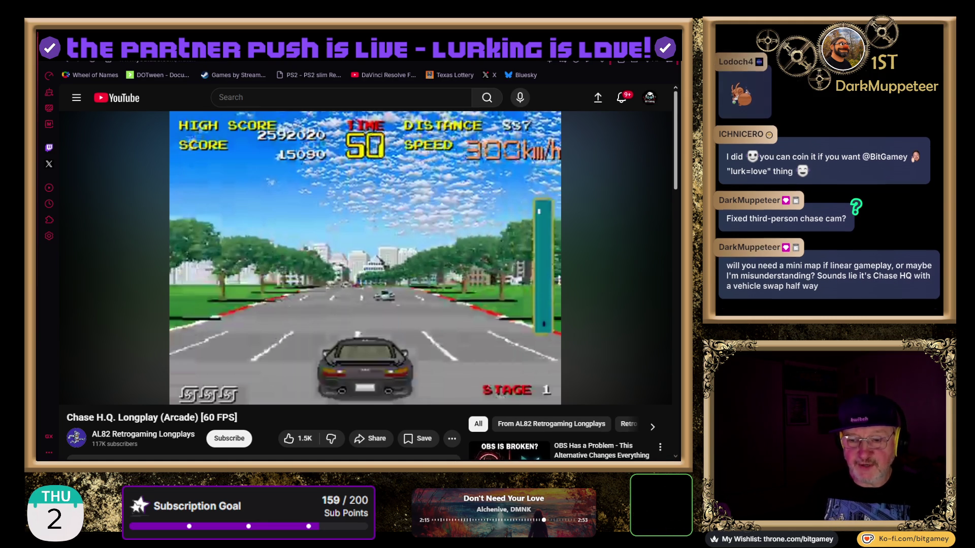
- Briefly play the Chase H.Q. longplay and pause it at 2:23
{"action": "left_click", "coordinate": [601, 144]}
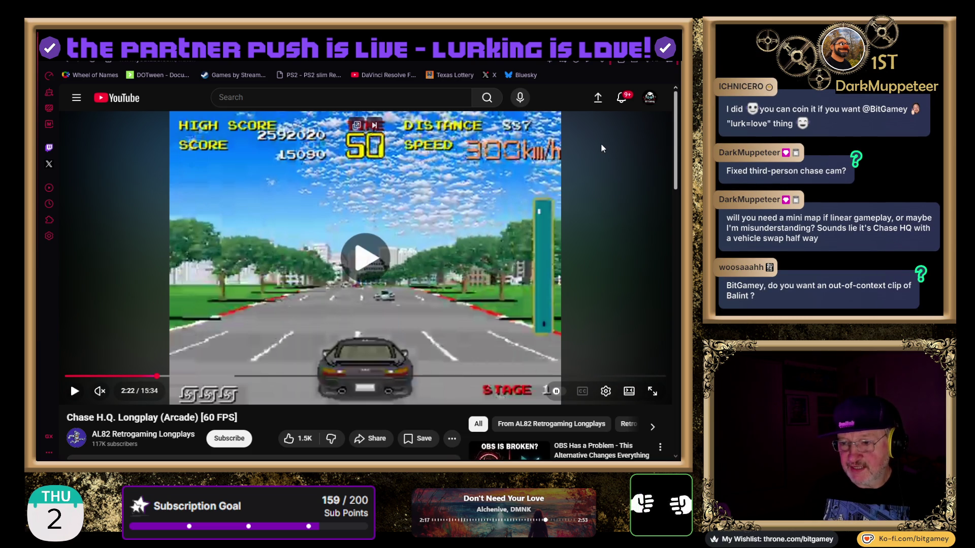
{"action": "left_click", "coordinate": [391, 274]}
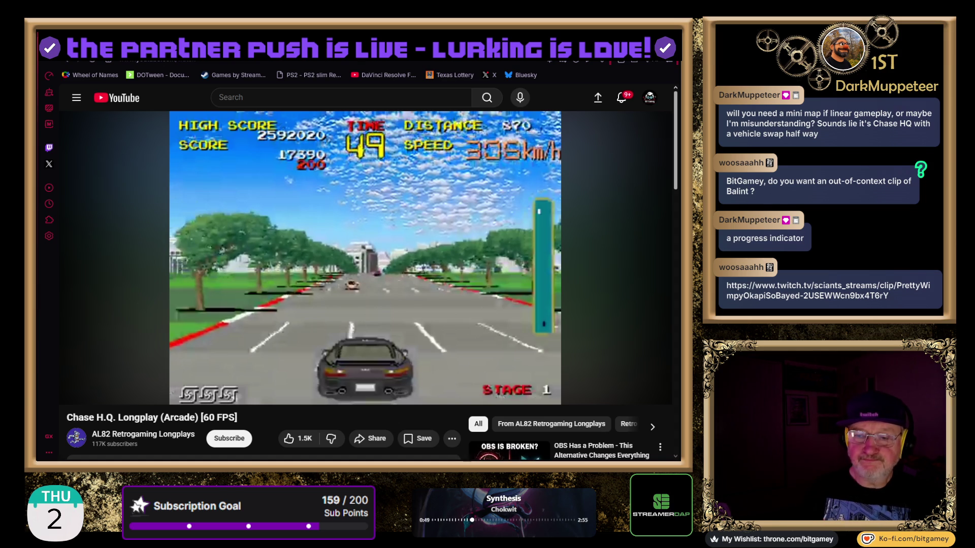
{"action": "mouse_move", "coordinate": [200, 387]}
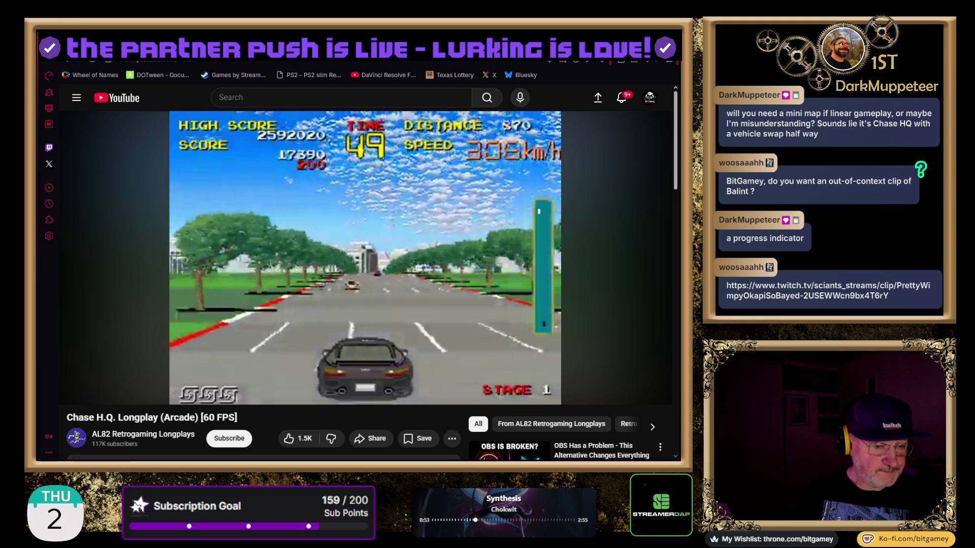
{"action": "mouse_move", "coordinate": [70, 382]}
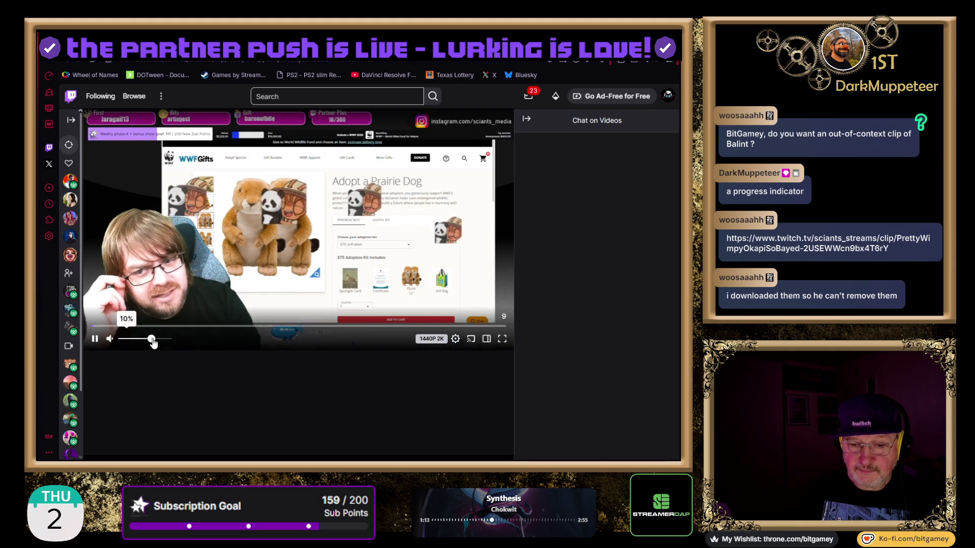
- Turn up the Twitch clip's volume, leave the clip page, and switch to the Crazy Taxi tab
{"action": "left_click_drag", "start_coordinate": [129, 340], "coordinate": [145, 340]}
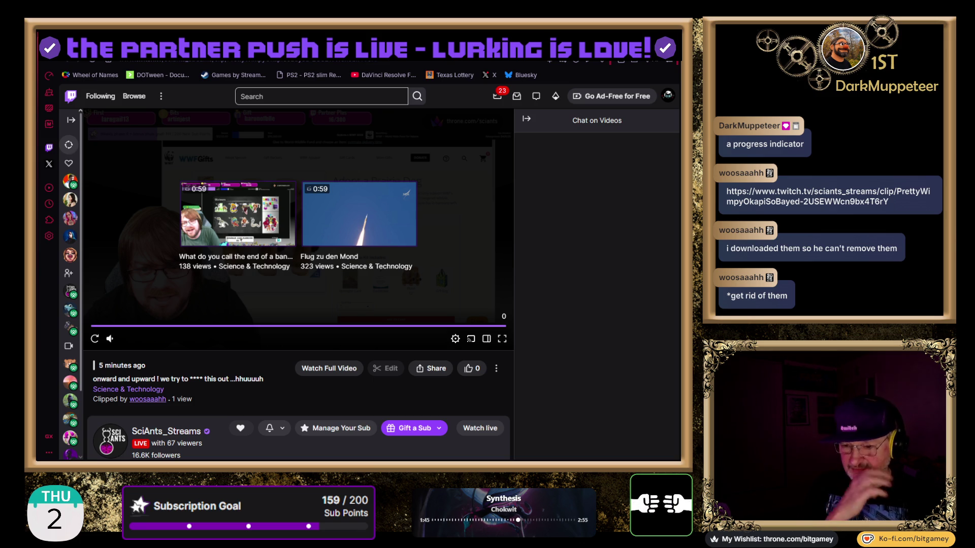
{"action": "key", "text": "F5"}
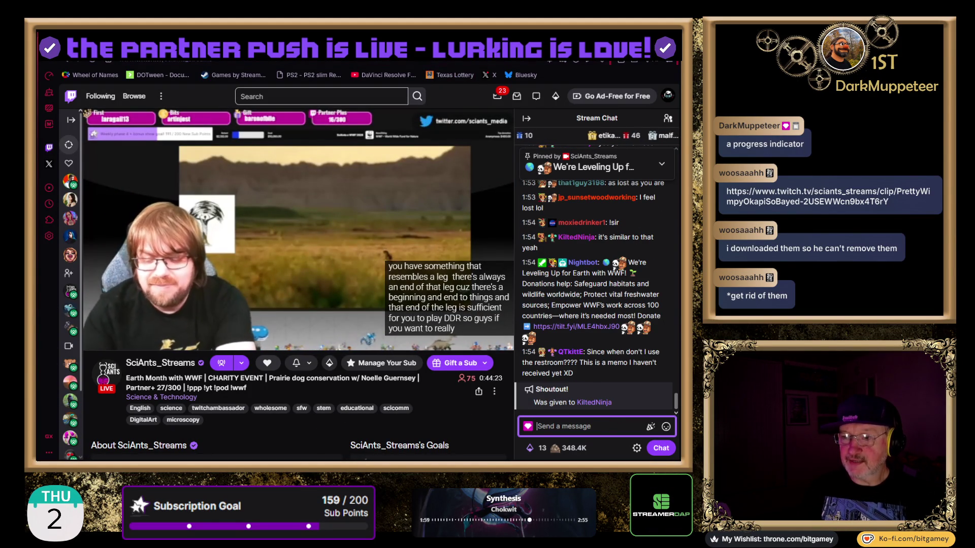
{"action": "key", "text": "ctrl+Tab"}
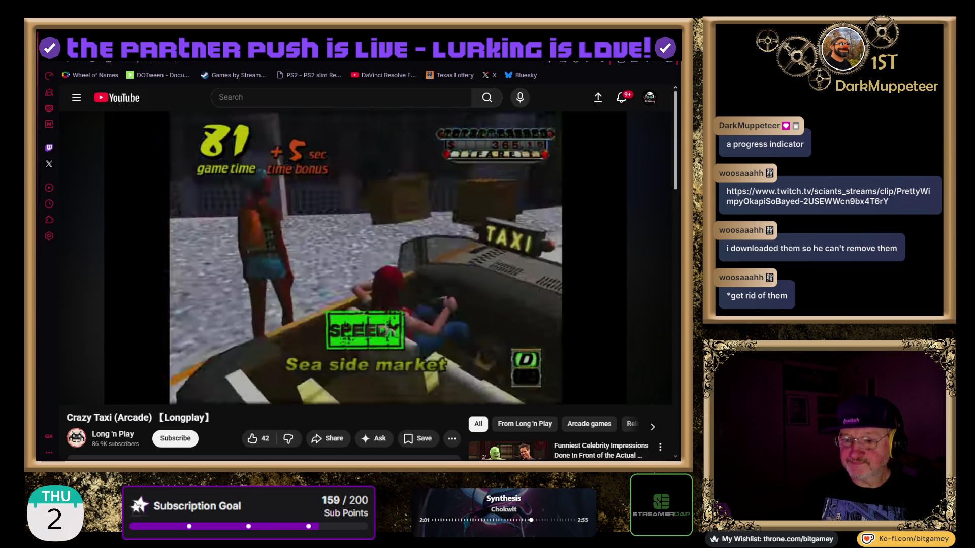
- Switch back to the Chase H.Q. longplay tab, still paused at 2:23 of 15:34
{"action": "key", "text": "ctrl+Tab"}
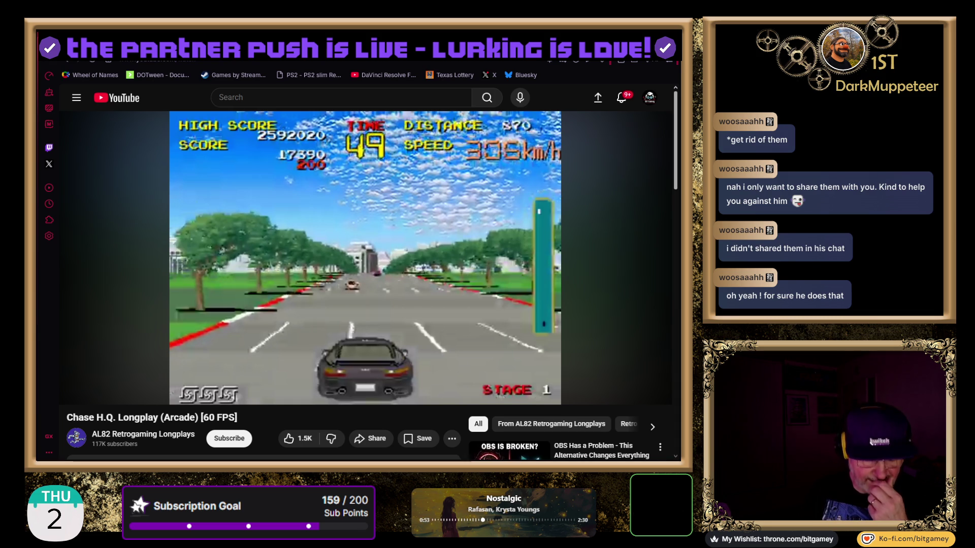
{"action": "mouse_move", "coordinate": [70, 382]}
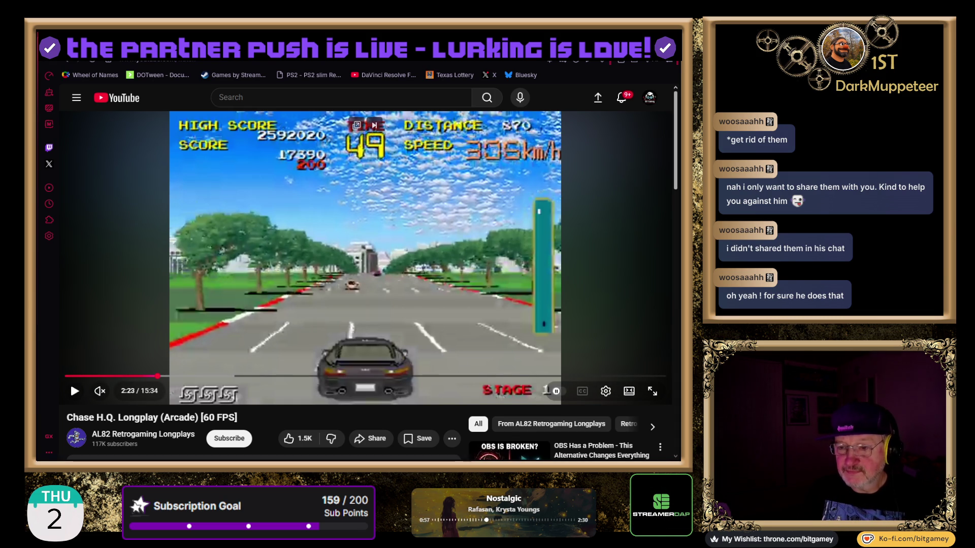
- Watch the Chase H.Q. longplay with several pauses, stopping at 2:58, then go to the Asset Store tab
{"action": "left_click", "coordinate": [73, 388]}
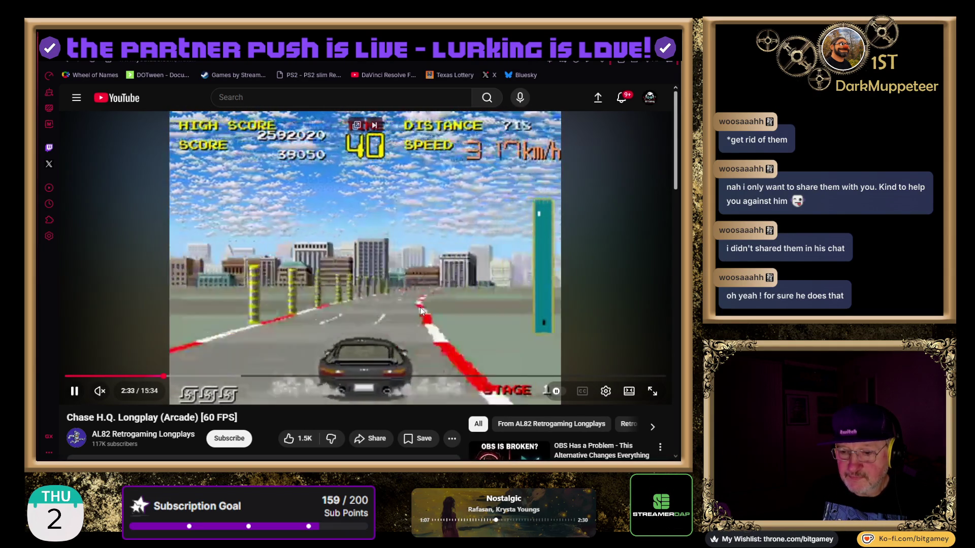
{"action": "left_click", "coordinate": [398, 301]}
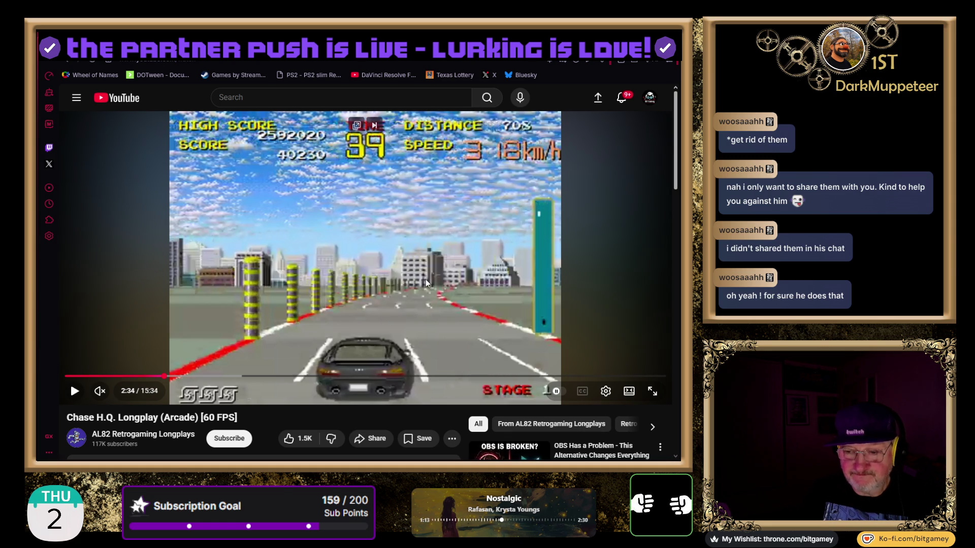
{"action": "left_click", "coordinate": [432, 306]}
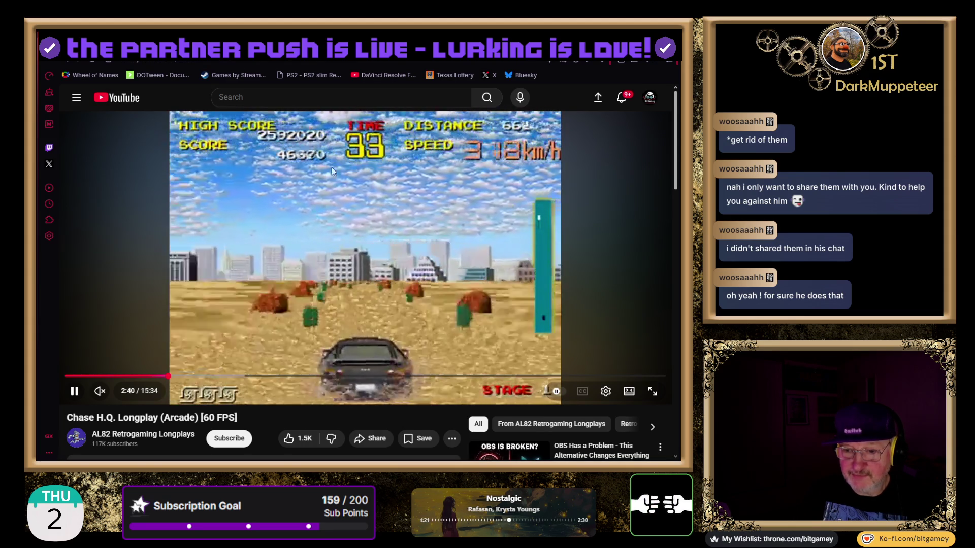
{"action": "left_click", "coordinate": [347, 250]}
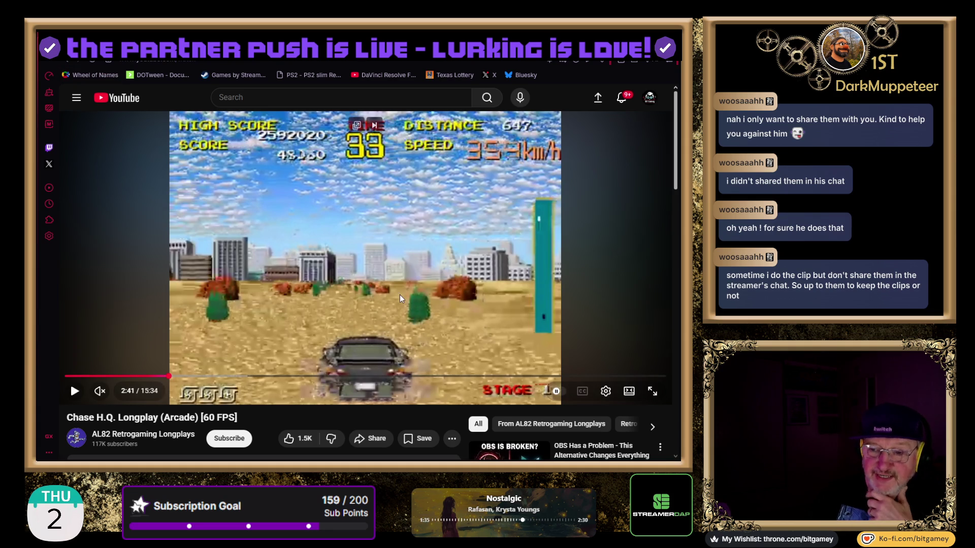
{"action": "left_click", "coordinate": [345, 239]}
{"action": "left_click", "coordinate": [345, 244]}
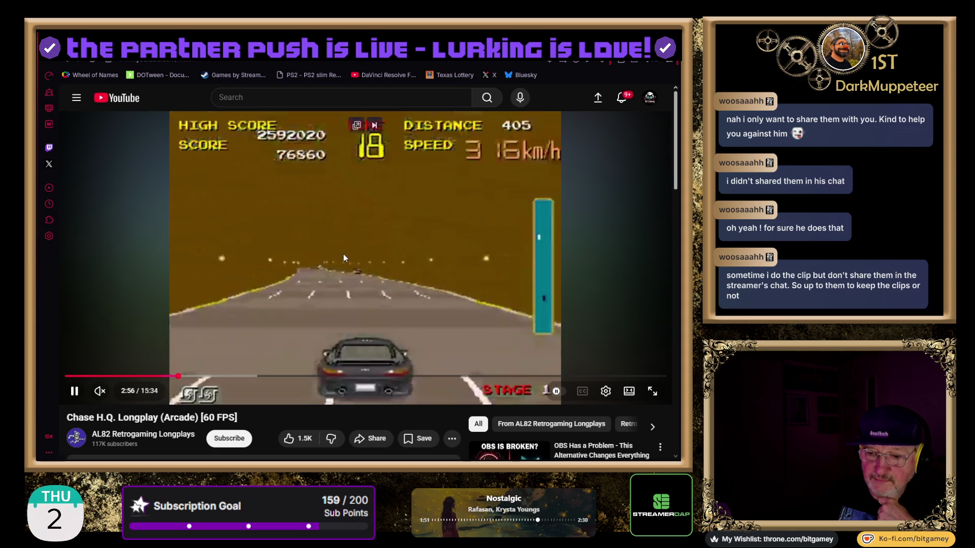
{"action": "left_click", "coordinate": [344, 249]}
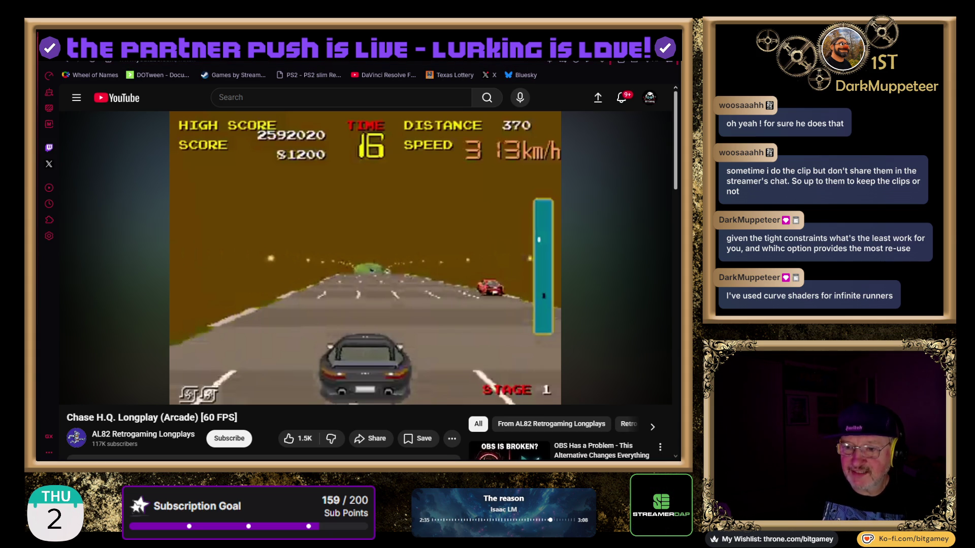
{"action": "key", "text": "ctrl+Tab"}
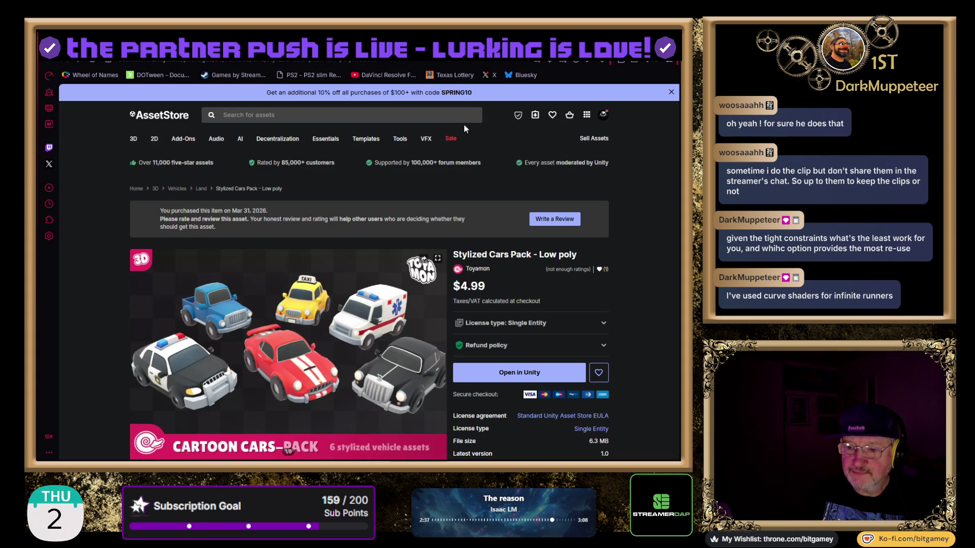
- Reload the Asset Store and search for 'curved world shader'
{"action": "key", "text": "F5"}
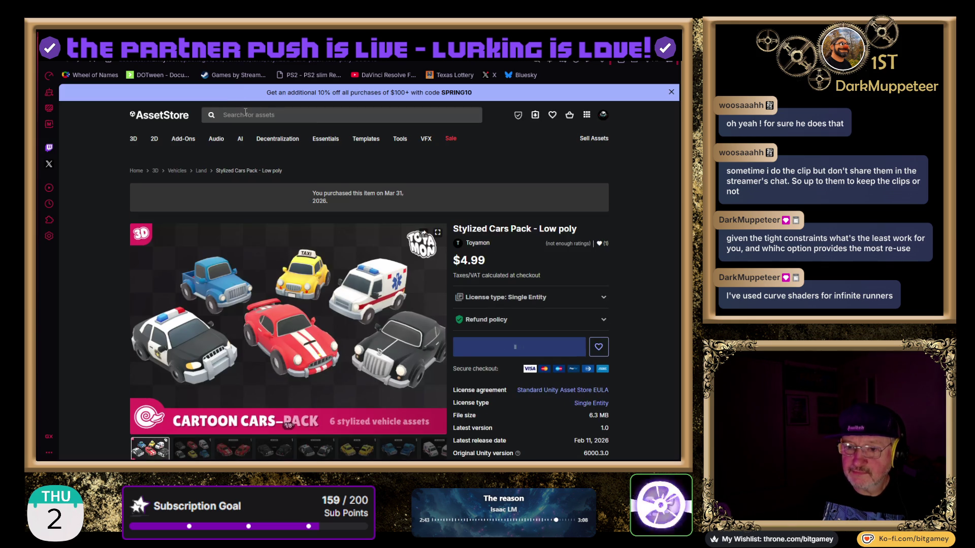
{"action": "left_click", "coordinate": [245, 113]}
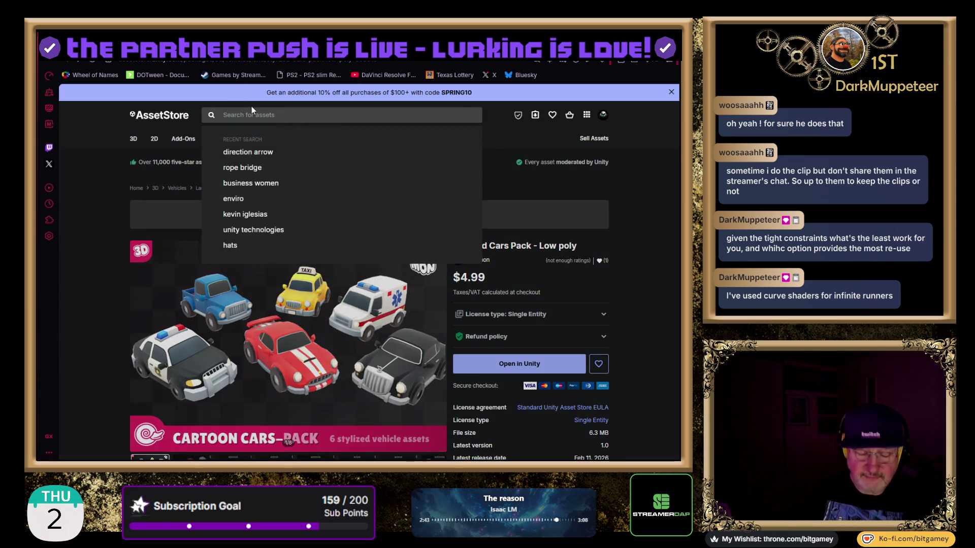
{"action": "type", "text": "curved world shader"}
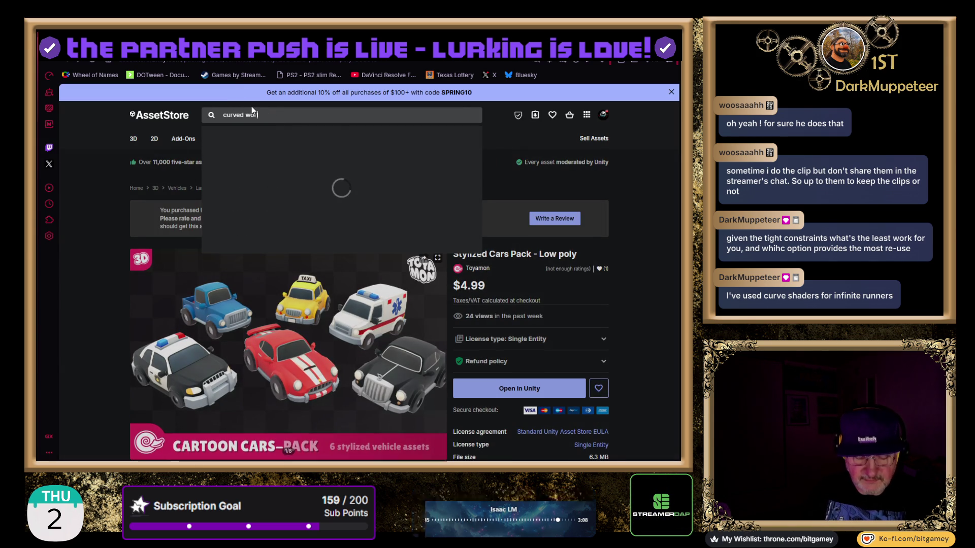
{"action": "key", "text": "Return"}
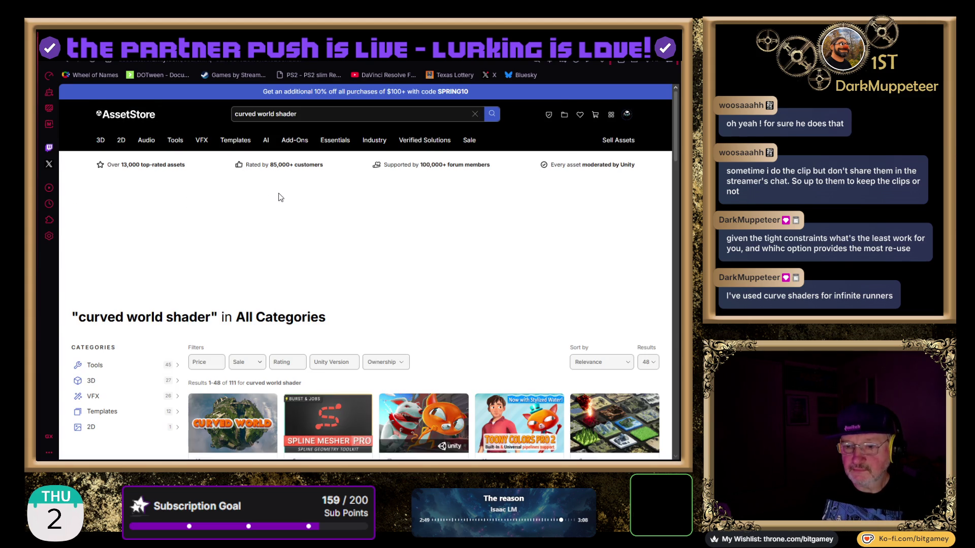
- Open the $40 Curved World product page and view gallery image 3 of 20
{"action": "scroll", "coordinate": [279, 197], "scroll_direction": "down", "scroll_amount": 3}
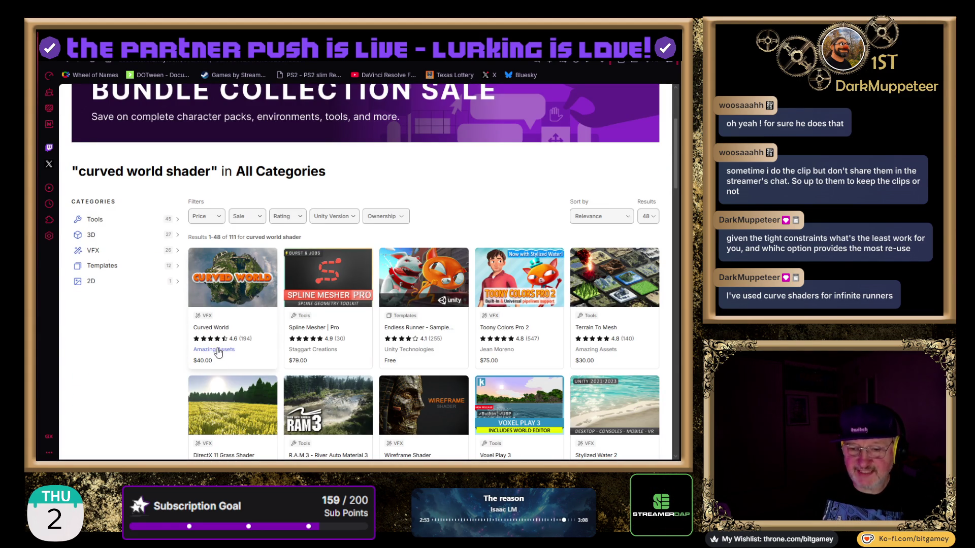
{"action": "left_click", "coordinate": [220, 329]}
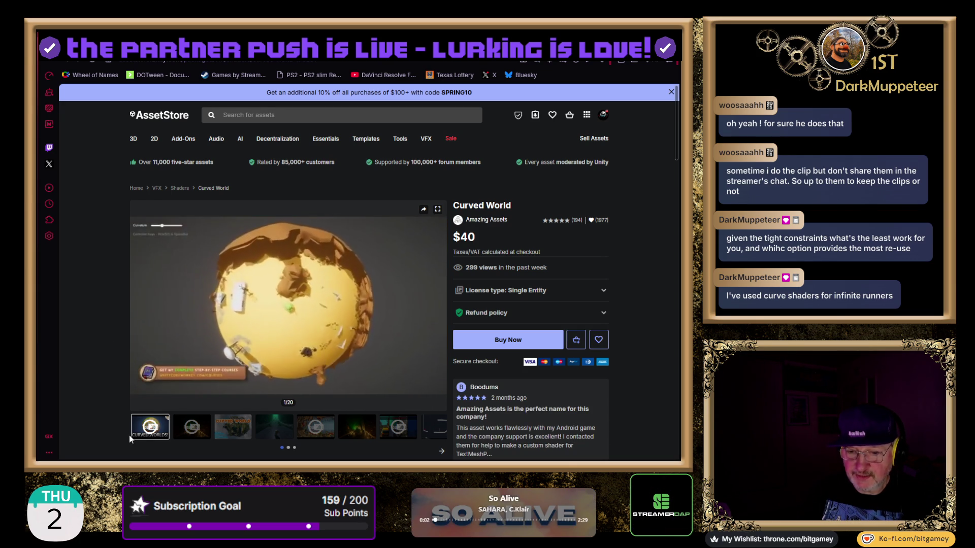
{"action": "left_click", "coordinate": [233, 426]}
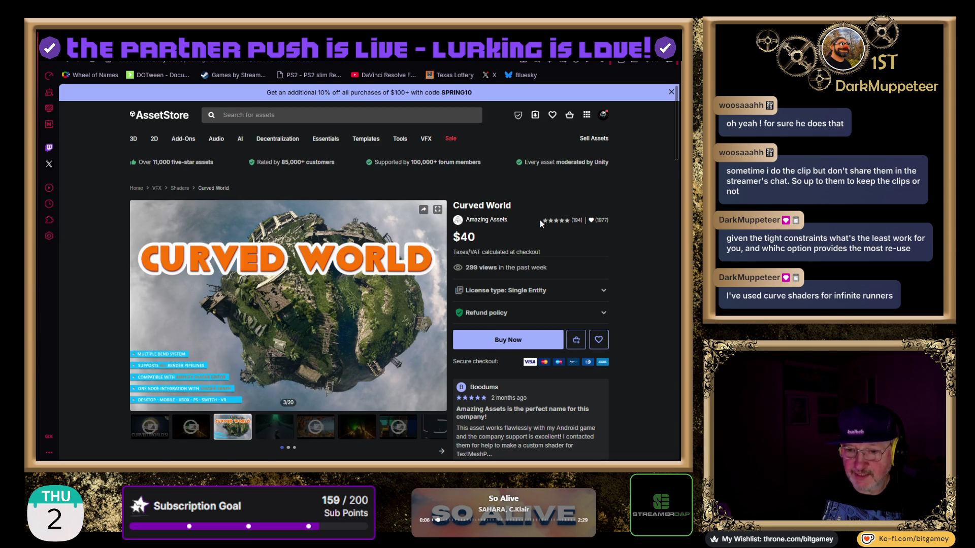
{"action": "scroll", "coordinate": [533, 214], "scroll_direction": "down", "scroll_amount": 1}
{"action": "scroll", "coordinate": [520, 238], "scroll_direction": "up", "scroll_amount": 1}
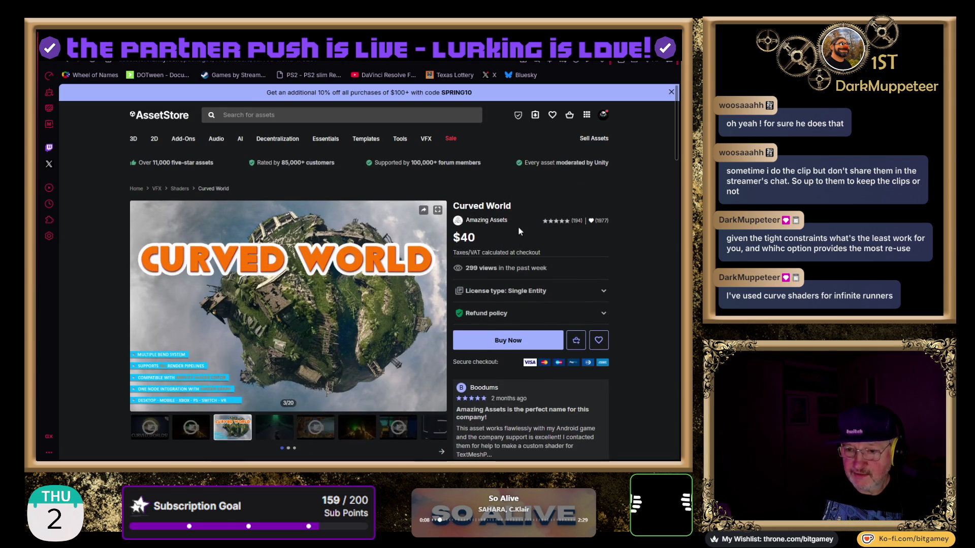
{"action": "left_click", "coordinate": [478, 221]}
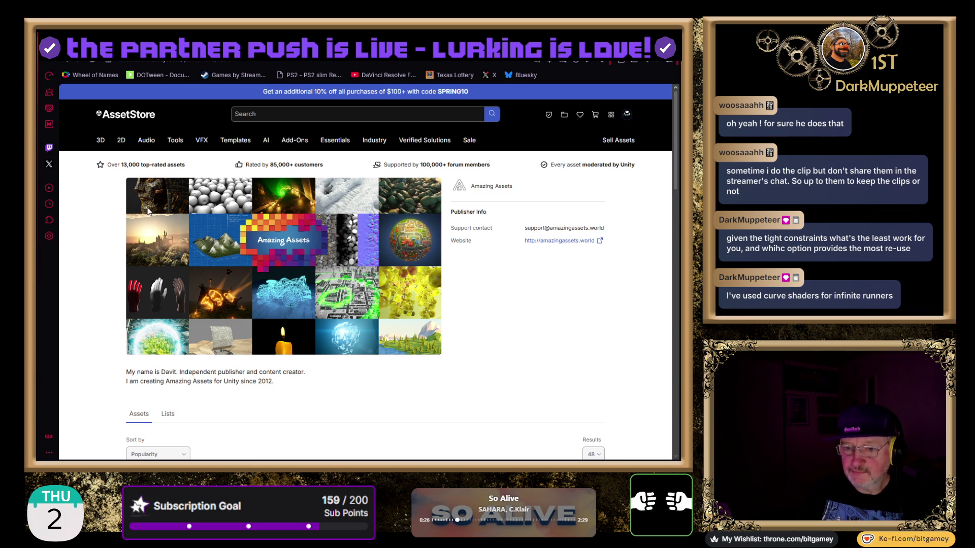
{"action": "left_click", "coordinate": [66, 60]}
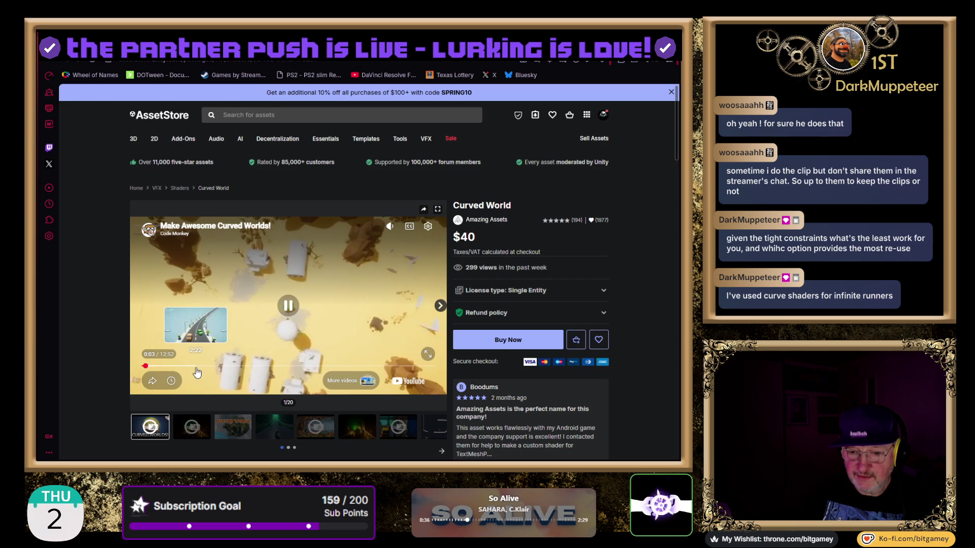
- Skip the Code Monkey demo video ahead to about 3:21 and resume playback
{"action": "left_click", "coordinate": [192, 367]}
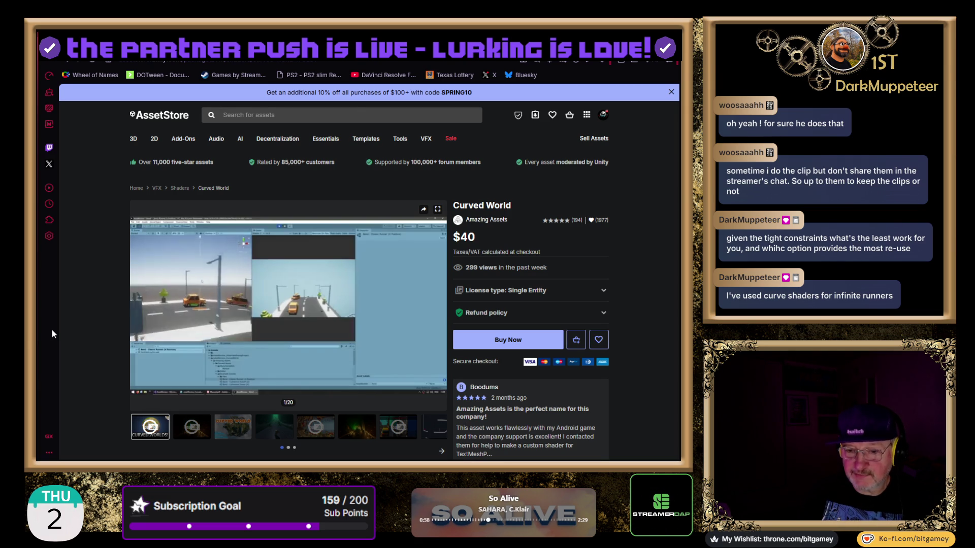
{"action": "mouse_move", "coordinate": [193, 344]}
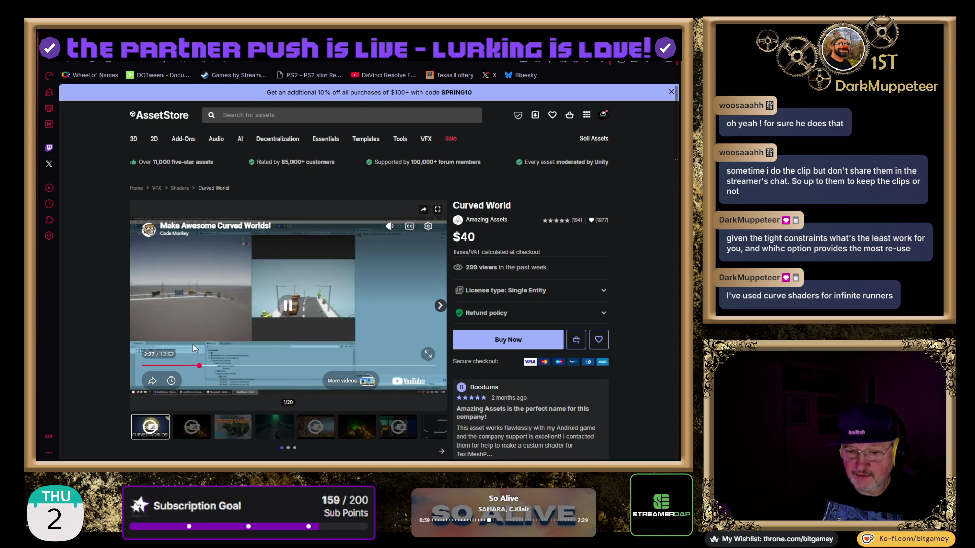
{"action": "left_click", "coordinate": [218, 365]}
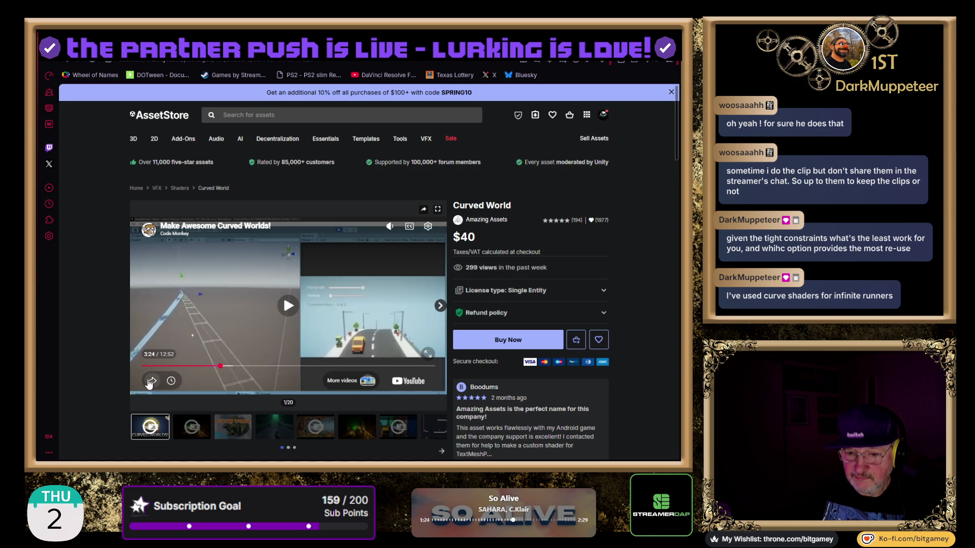
{"action": "left_click", "coordinate": [285, 309]}
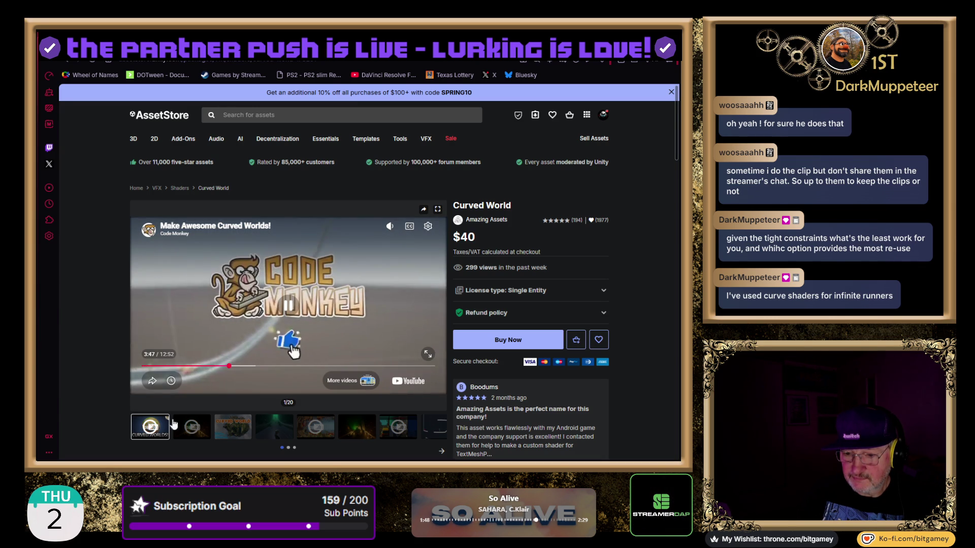
- Browse the gallery's title image, green road scene, and fifth item, a demo video
{"action": "left_click", "coordinate": [229, 433]}
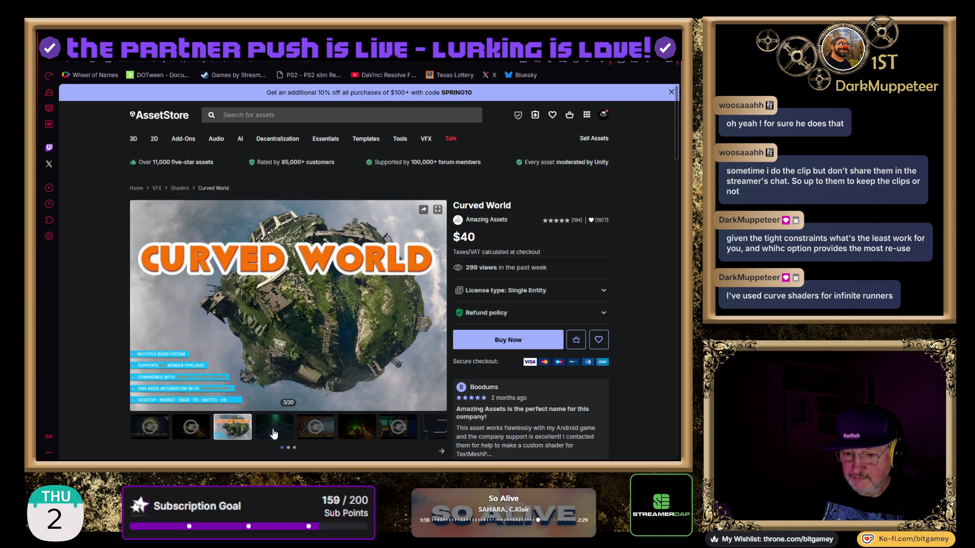
{"action": "left_click", "coordinate": [281, 433]}
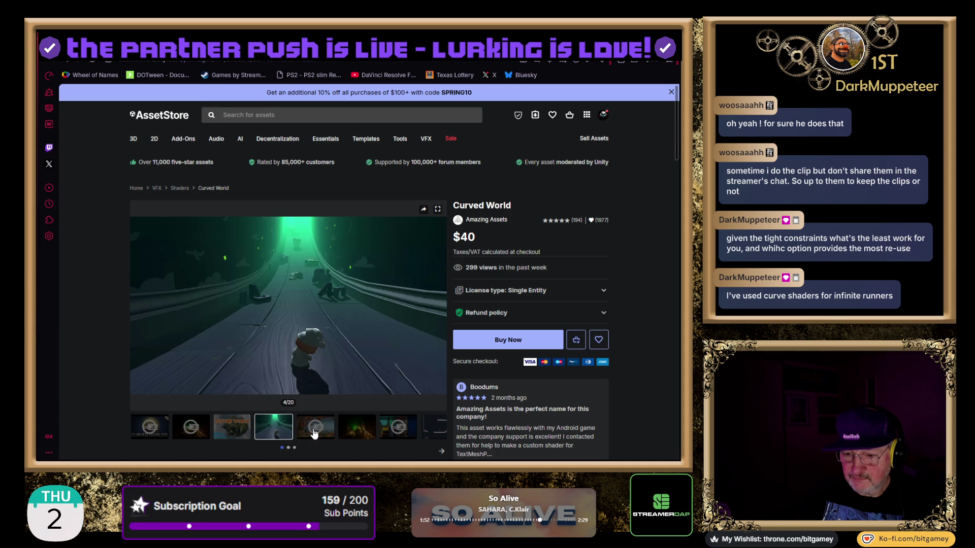
{"action": "left_click", "coordinate": [314, 433]}
- Play the 'Inception city bend effect' demo video, pausing it partway through
{"action": "left_click", "coordinate": [290, 305]}
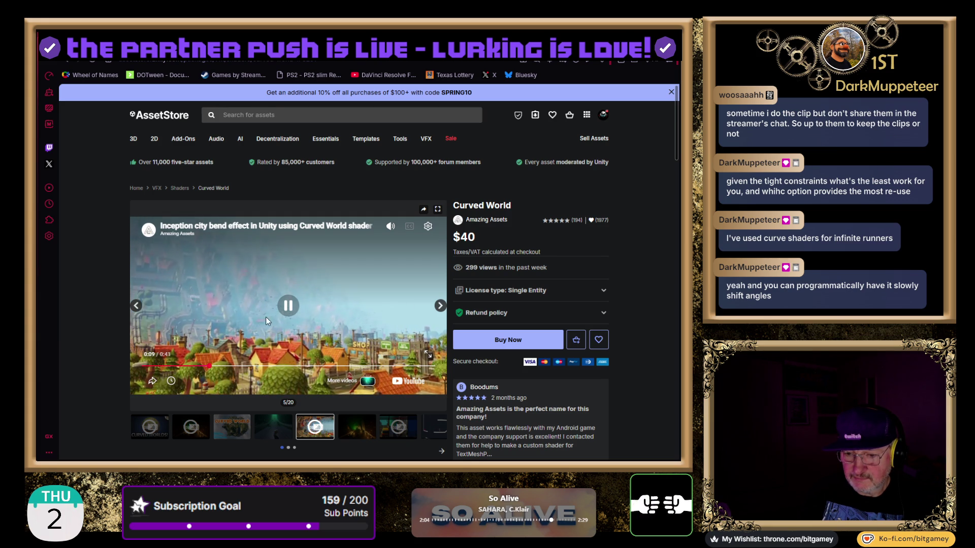
{"action": "left_click", "coordinate": [333, 348]}
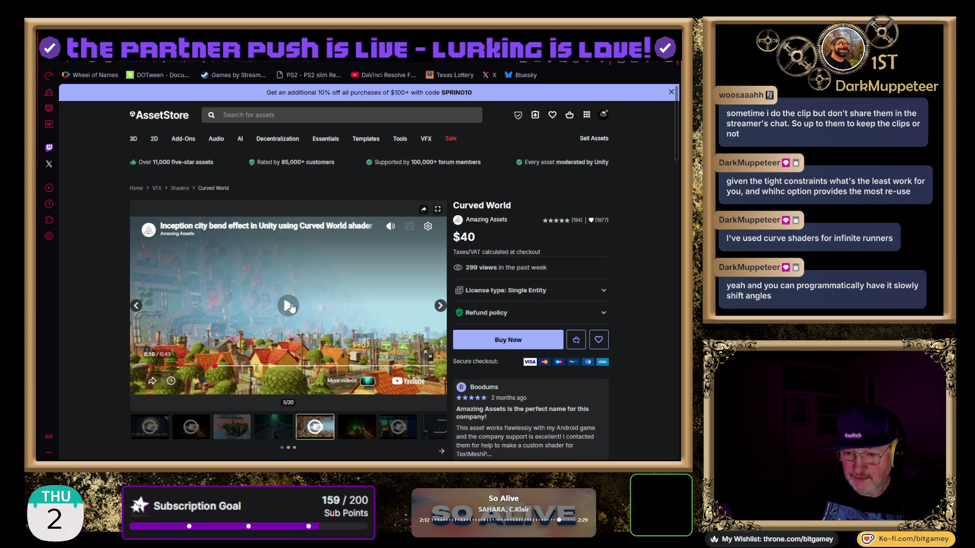
{"action": "mouse_move", "coordinate": [390, 233]}
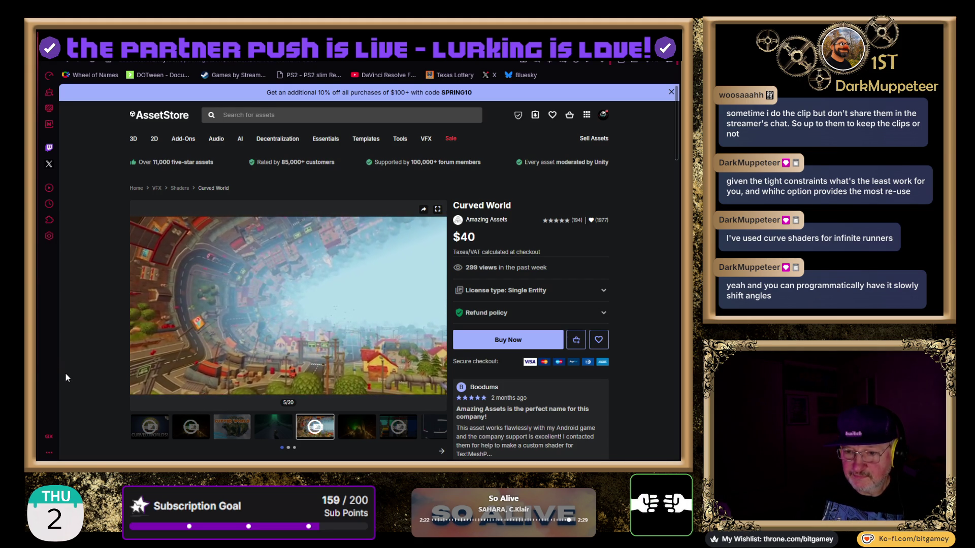
{"action": "mouse_move", "coordinate": [146, 387]}
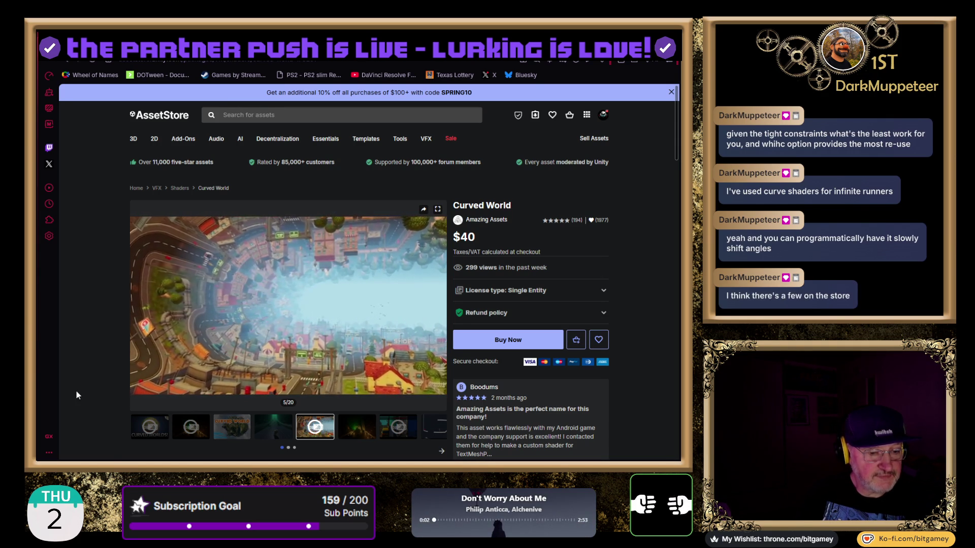
{"action": "mouse_move", "coordinate": [211, 284]}
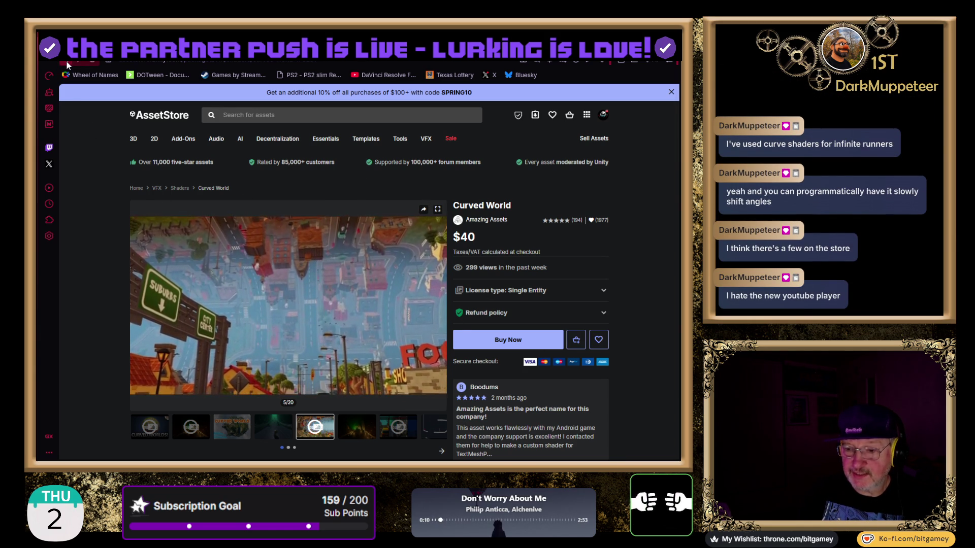
{"action": "scroll", "coordinate": [334, 350], "scroll_direction": "down", "scroll_amount": 3}
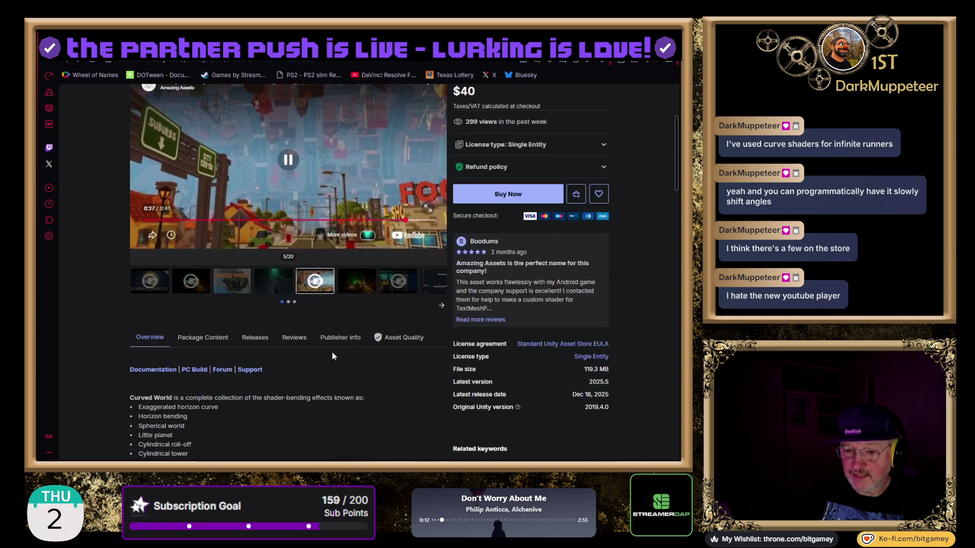
- Read the Curved World release notes, then open the Amazing Assets publisher page
{"action": "left_click", "coordinate": [256, 339]}
{"action": "scroll", "coordinate": [281, 364], "scroll_direction": "down", "scroll_amount": 10}
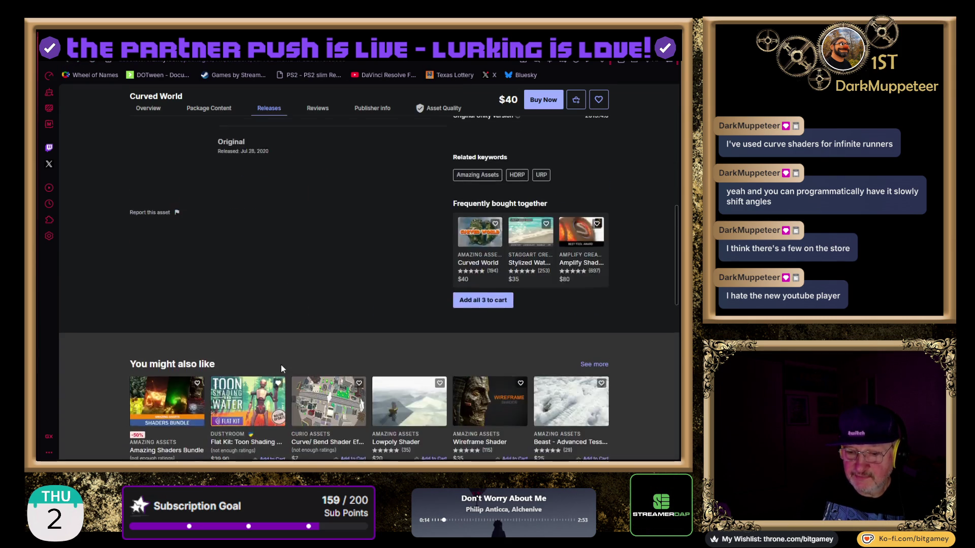
{"action": "scroll", "coordinate": [248, 230], "scroll_direction": "up", "scroll_amount": 4}
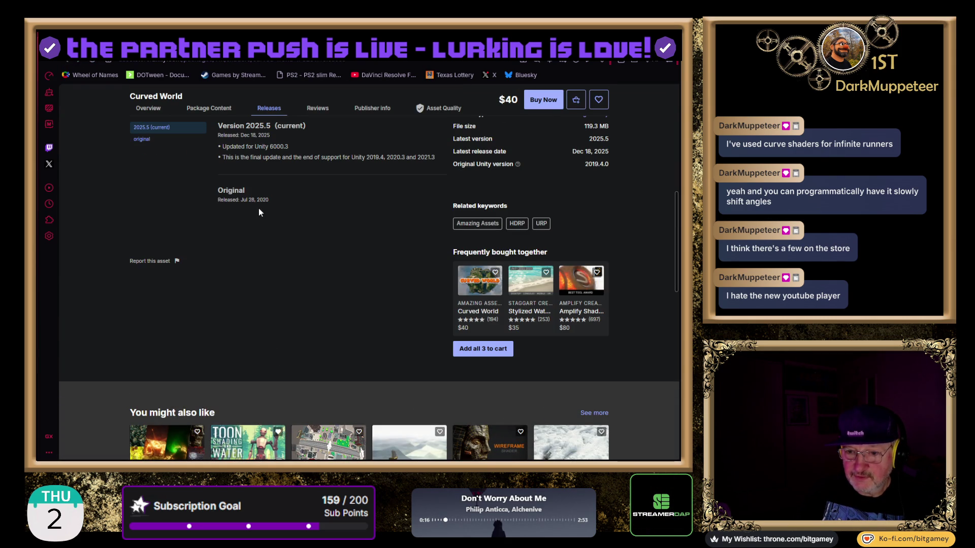
{"action": "scroll", "coordinate": [118, 219], "scroll_direction": "up", "scroll_amount": 3}
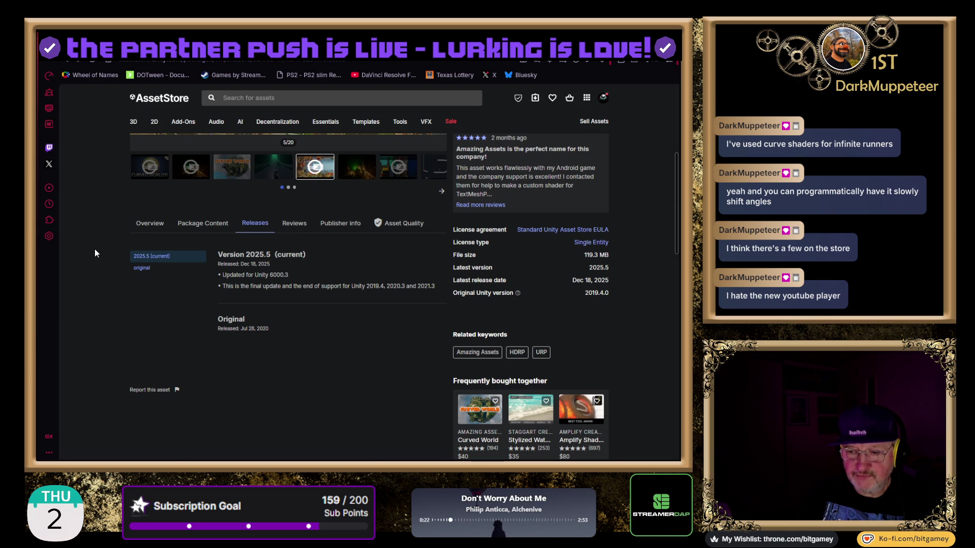
{"action": "scroll", "coordinate": [81, 239], "scroll_direction": "up", "scroll_amount": 5}
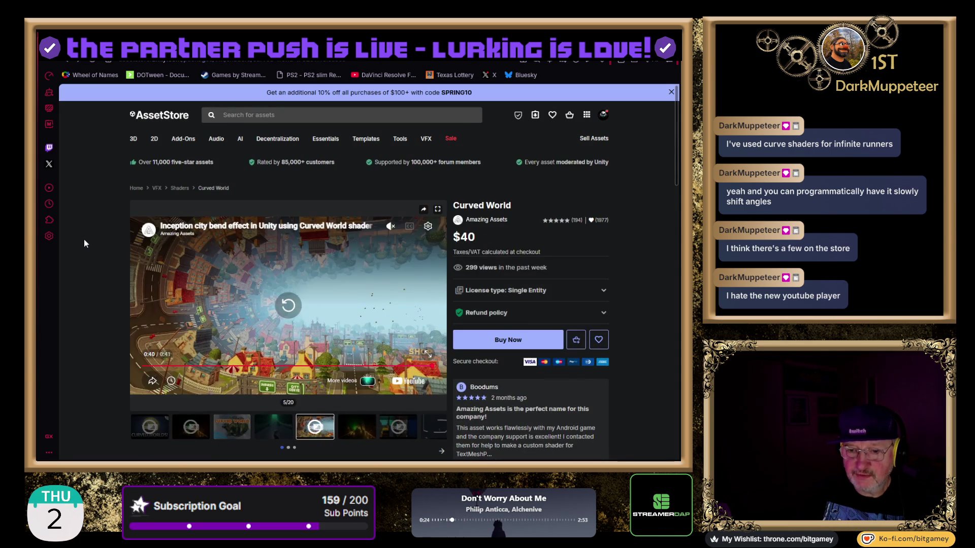
{"action": "left_click", "coordinate": [480, 226]}
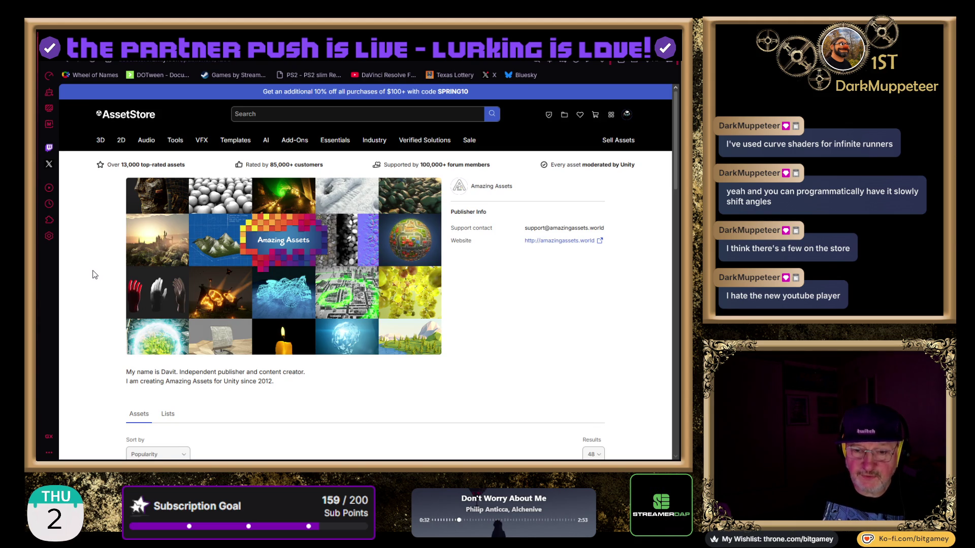
- Set the Amazing Assets listing to 96 results per page to show all 25 assets
{"action": "scroll", "coordinate": [94, 274], "scroll_direction": "down", "scroll_amount": 3}
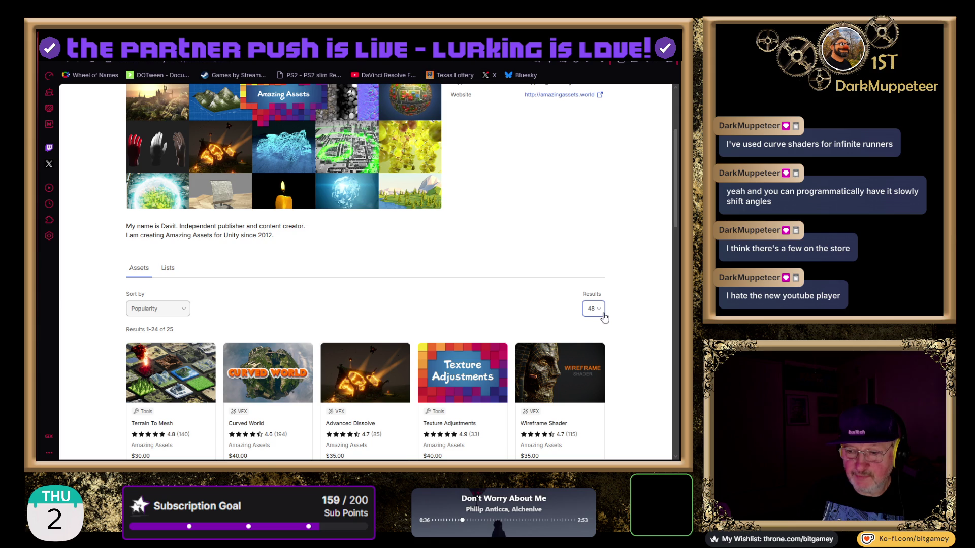
{"action": "left_click", "coordinate": [595, 347]}
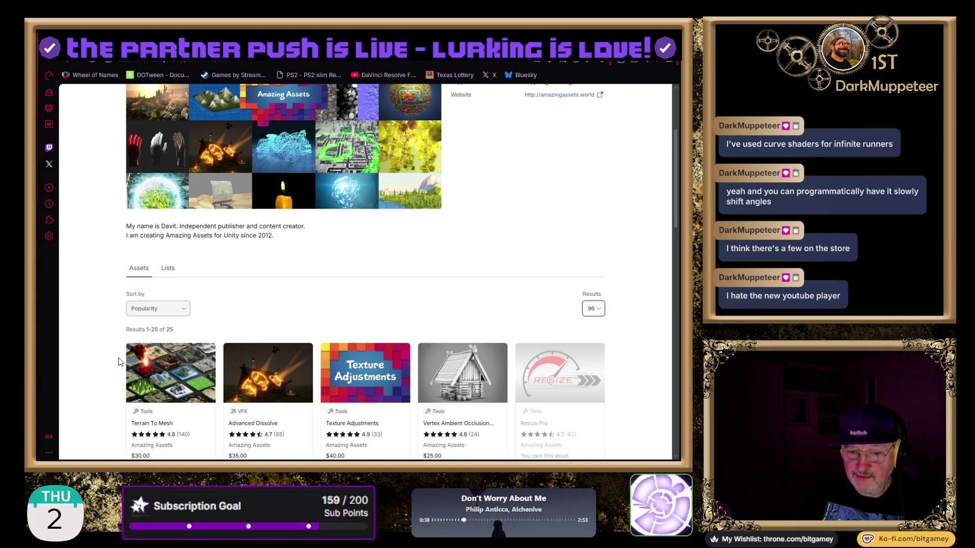
{"action": "scroll", "coordinate": [121, 364], "scroll_direction": "down", "scroll_amount": 4}
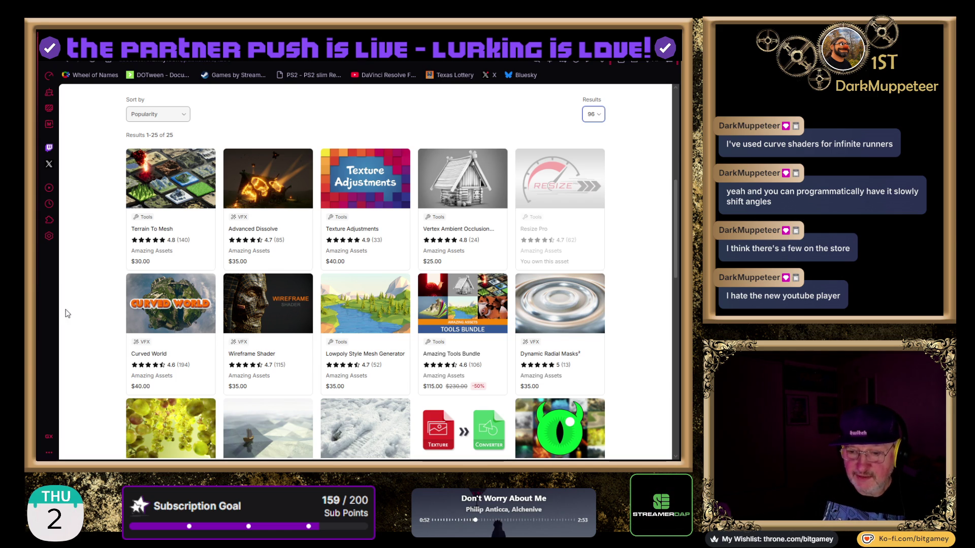
- Open Curved World, save it to the Favorites list, and go back to the Amazing Assets listing
{"action": "left_click", "coordinate": [159, 356]}
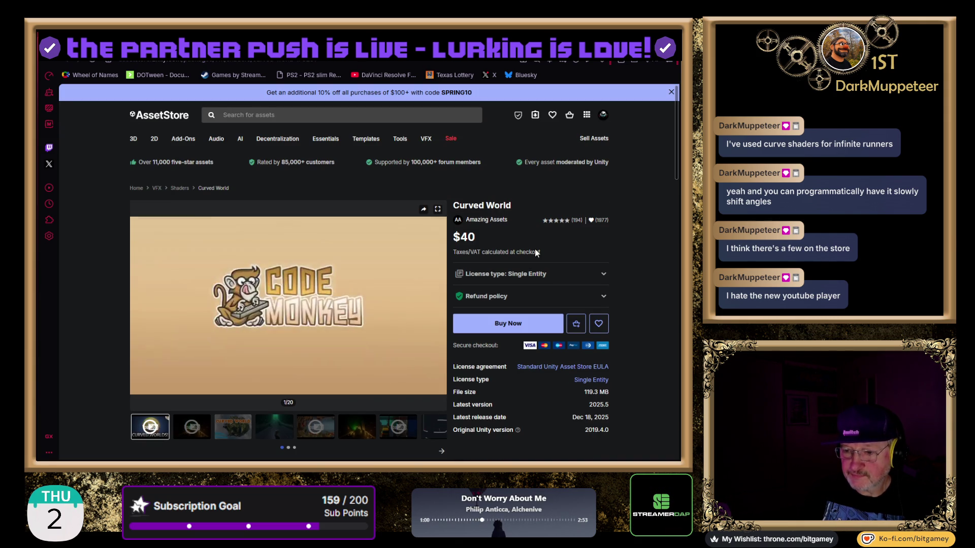
{"action": "left_click", "coordinate": [601, 339]}
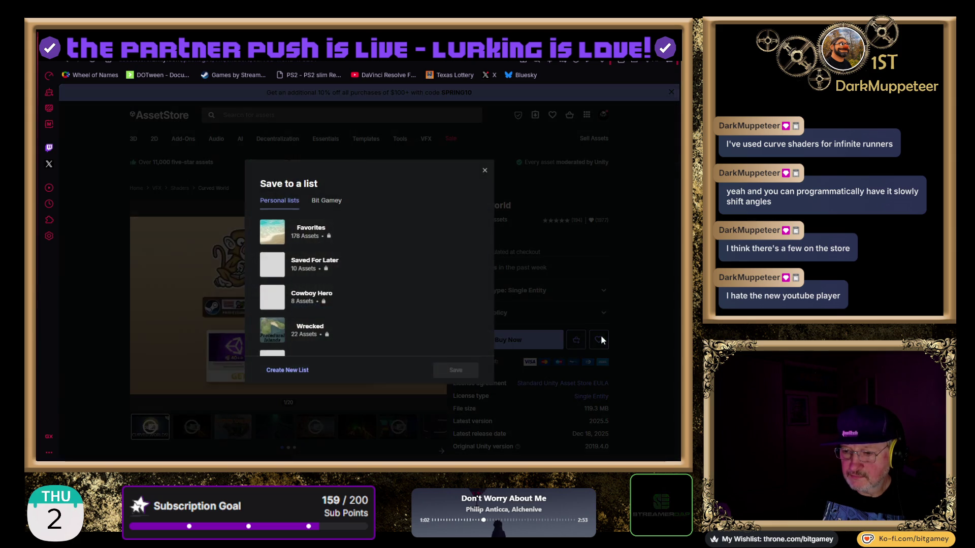
{"action": "left_click", "coordinate": [359, 238]}
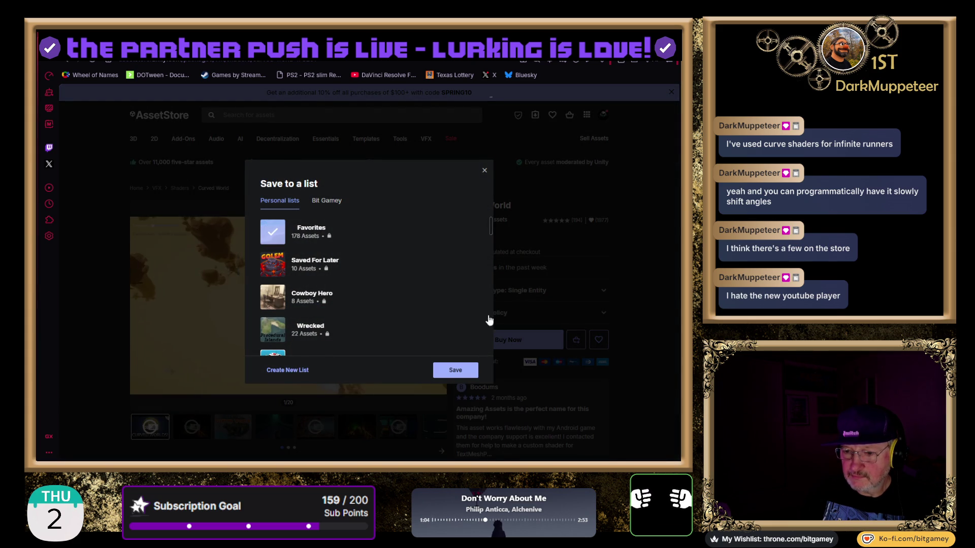
{"action": "left_click", "coordinate": [460, 374]}
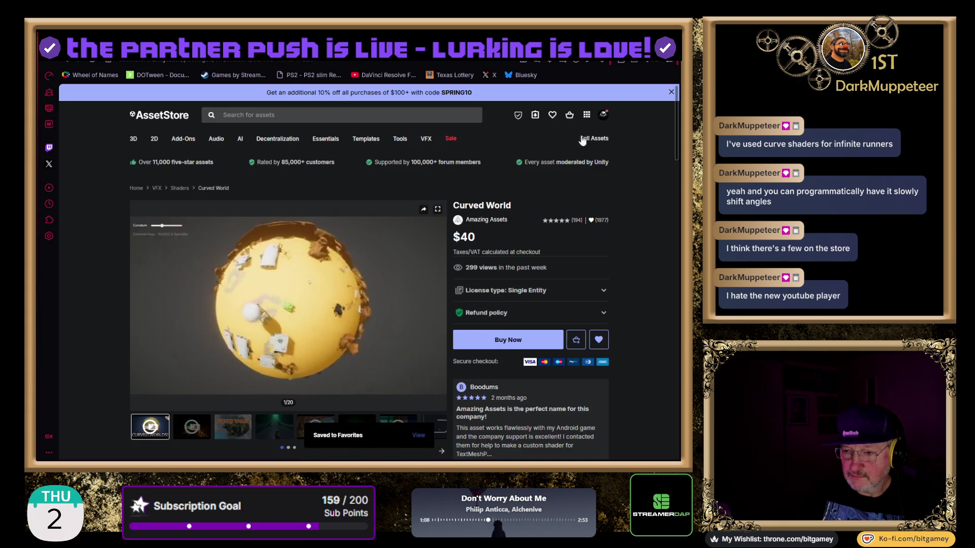
{"action": "left_click", "coordinate": [486, 219]}
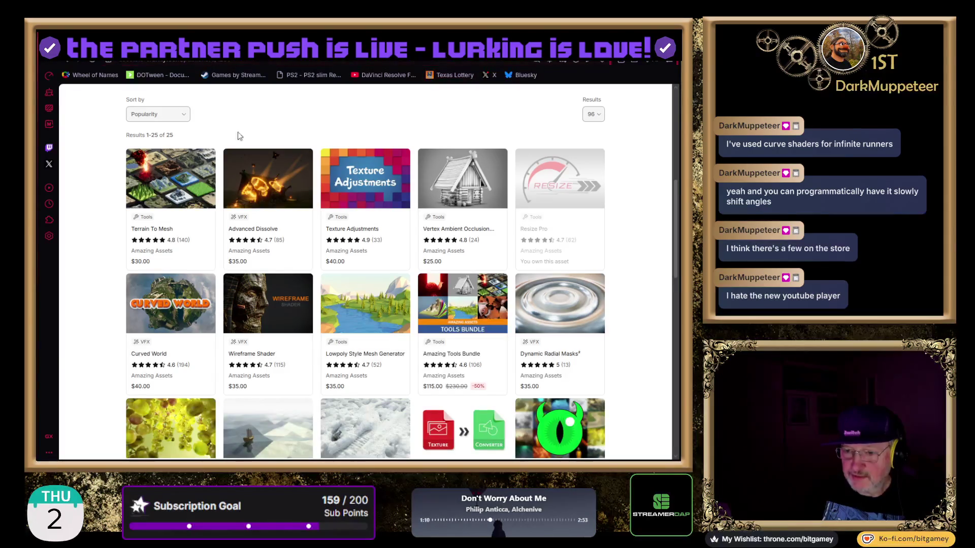
- Return to the Curved World product page ($40, version 2025.5) and select the store search field
{"action": "scroll", "coordinate": [82, 283], "scroll_direction": "up", "scroll_amount": 5}
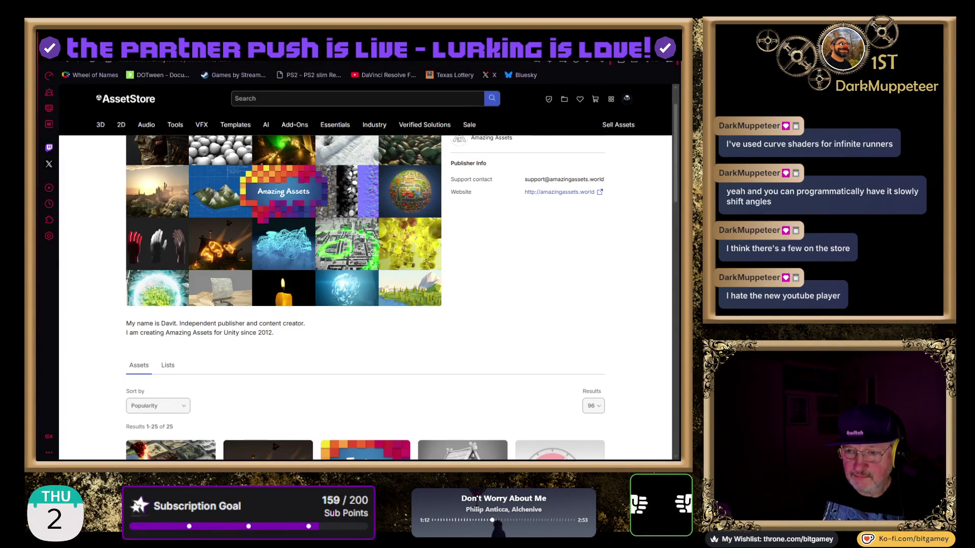
{"action": "left_click", "coordinate": [116, 60]}
{"action": "left_click", "coordinate": [88, 63]}
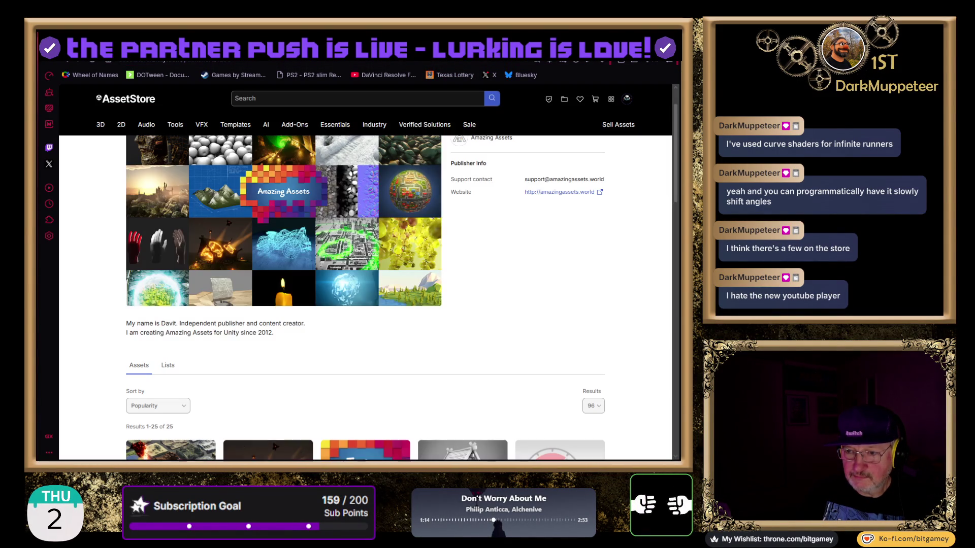
{"action": "left_click", "coordinate": [68, 63]}
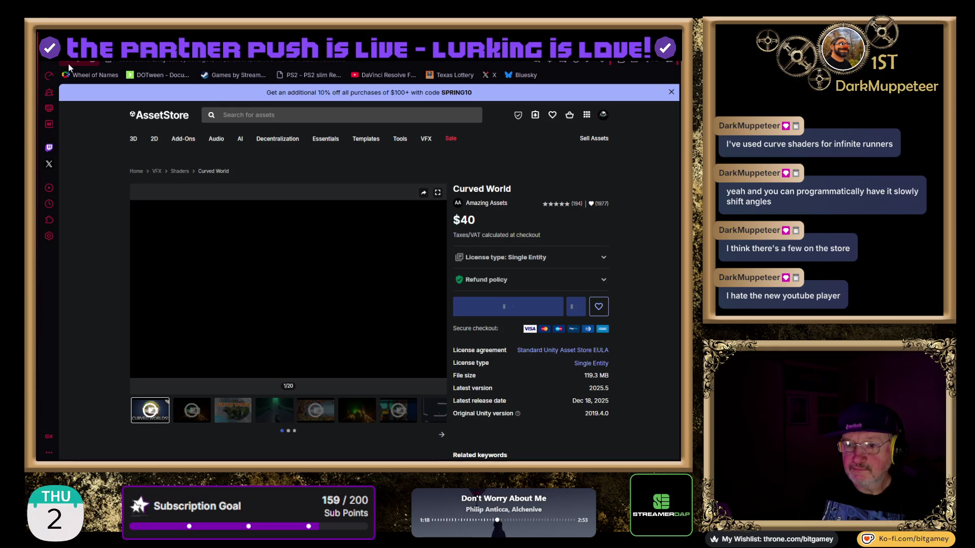
{"action": "left_click", "coordinate": [315, 114]}
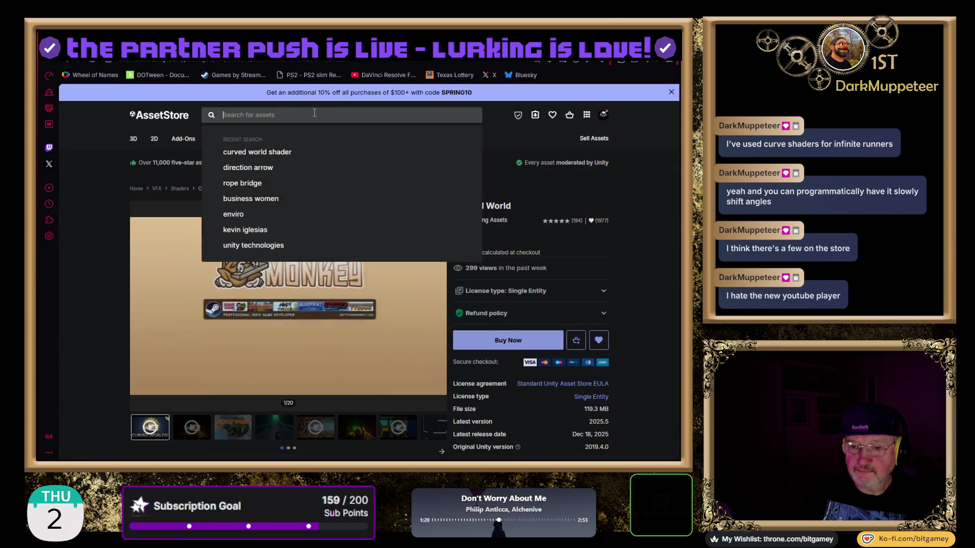
- Search the store for 'curved shader' and sort the 319 results by Price (Low to High)
{"action": "type", "text": "cur"}
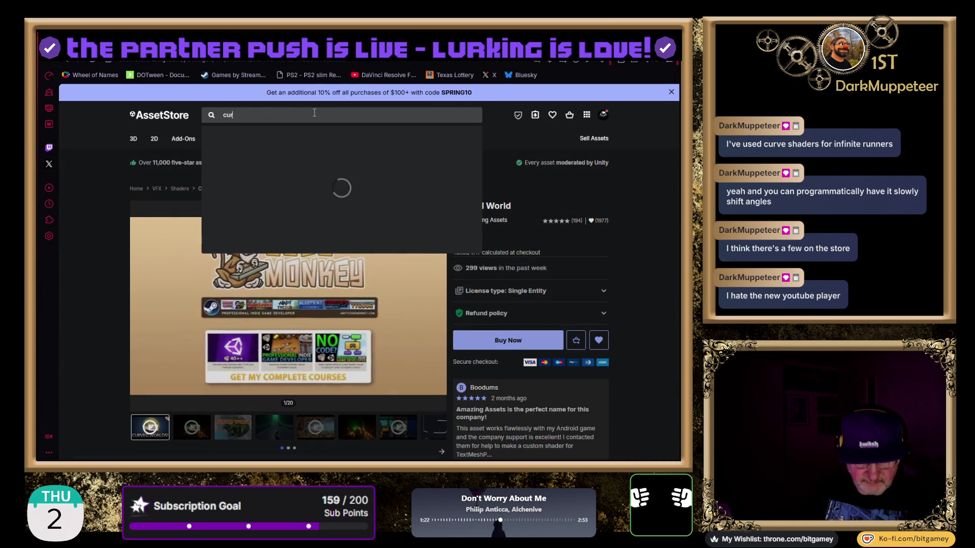
{"action": "type", "text": "ved shader"}
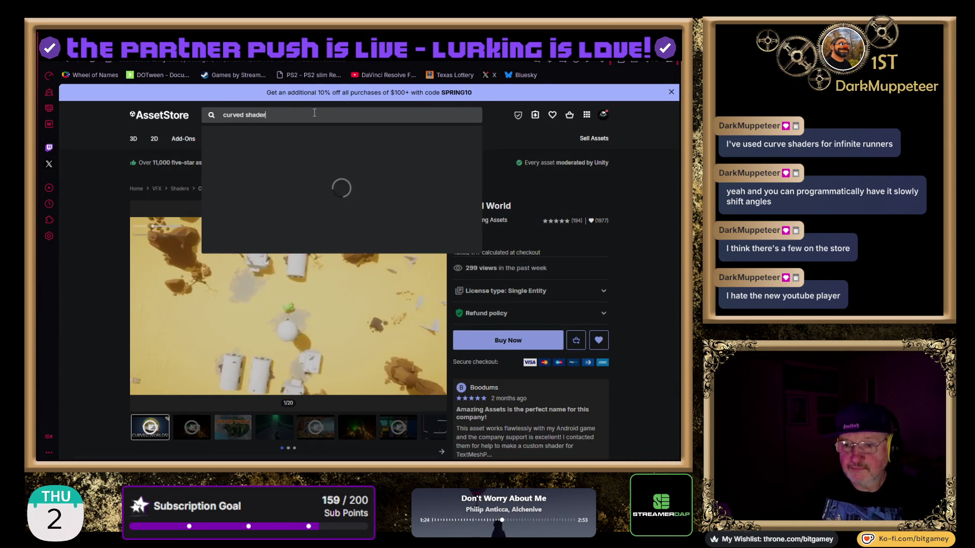
{"action": "key", "text": "Return"}
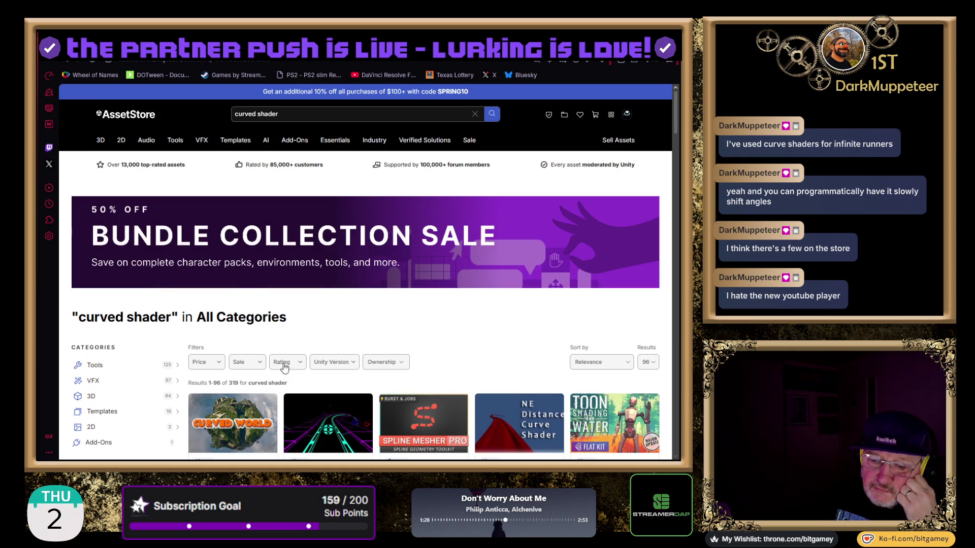
{"action": "left_click", "coordinate": [589, 363]}
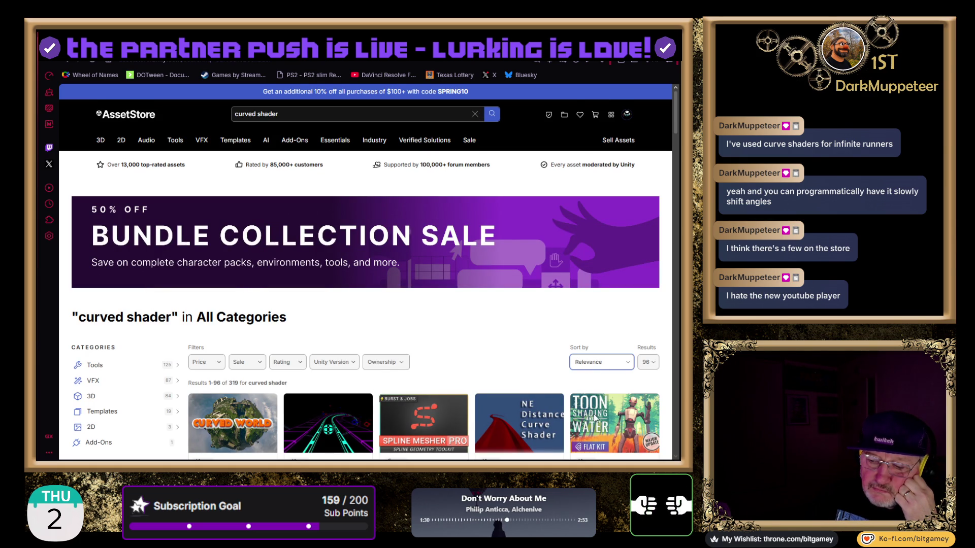
{"action": "left_click", "coordinate": [605, 433]}
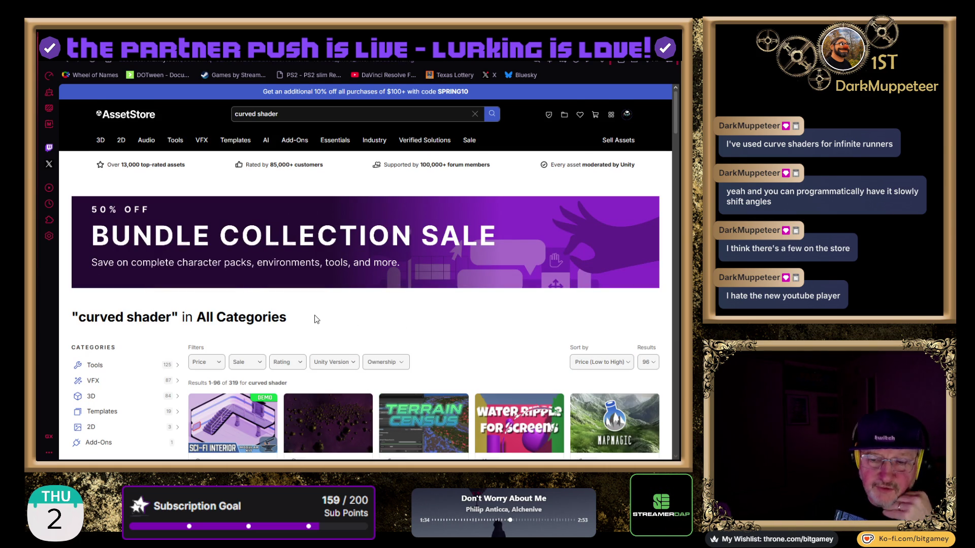
- Scroll down the price-sorted results grid until the $7 Curve/ Bend Shader Effect card appears
{"action": "scroll", "coordinate": [285, 307], "scroll_direction": "down", "scroll_amount": 2}
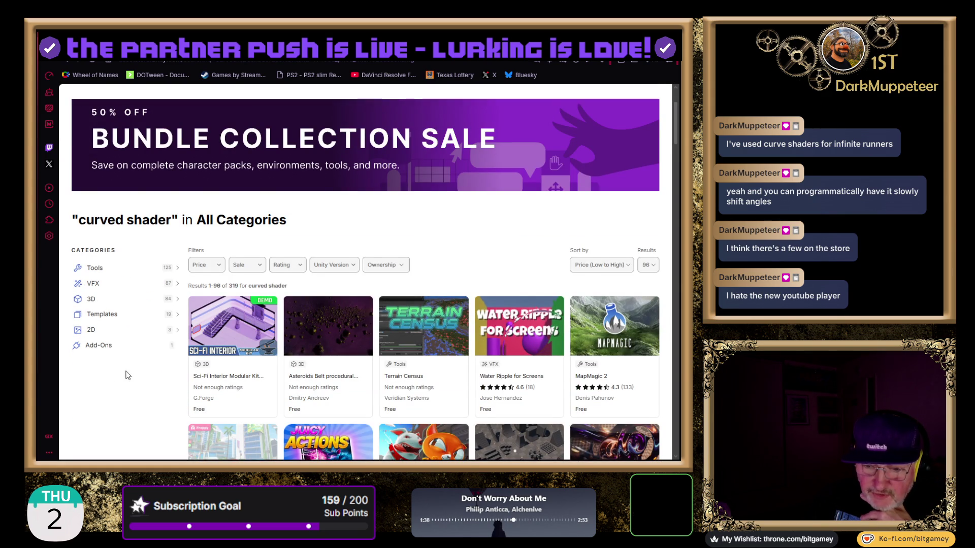
{"action": "scroll", "coordinate": [110, 376], "scroll_direction": "down", "scroll_amount": 1}
{"action": "scroll", "coordinate": [111, 382], "scroll_direction": "down", "scroll_amount": 3}
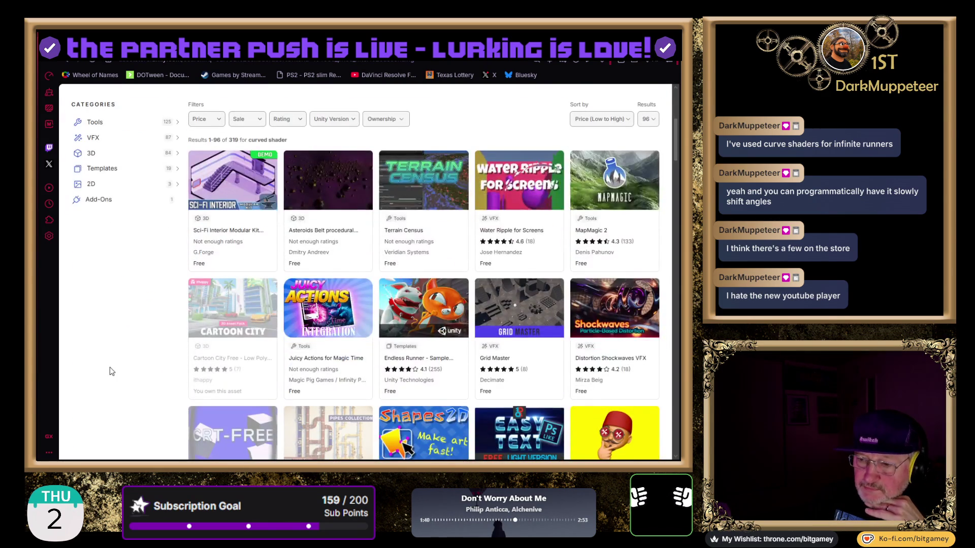
{"action": "scroll", "coordinate": [138, 351], "scroll_direction": "down", "scroll_amount": 1}
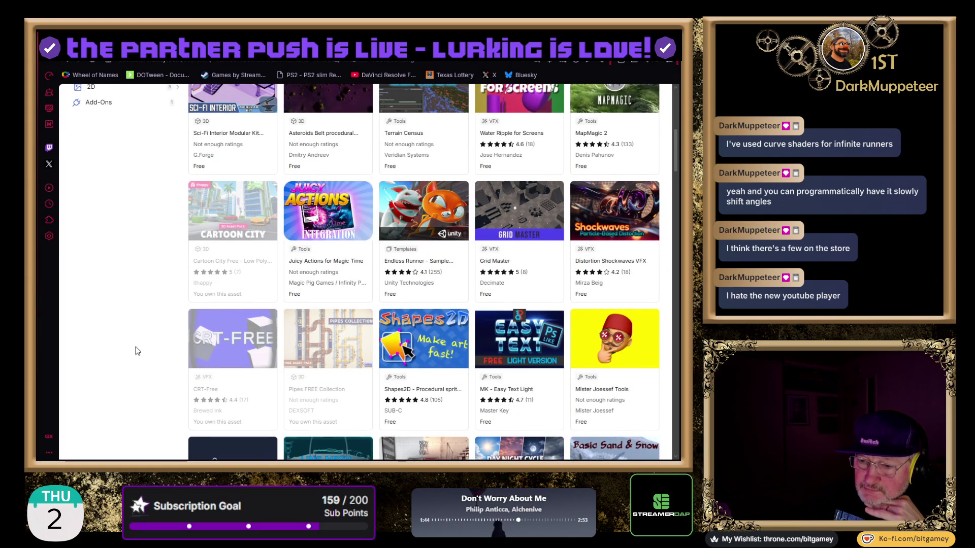
{"action": "scroll", "coordinate": [137, 351], "scroll_direction": "down", "scroll_amount": 1}
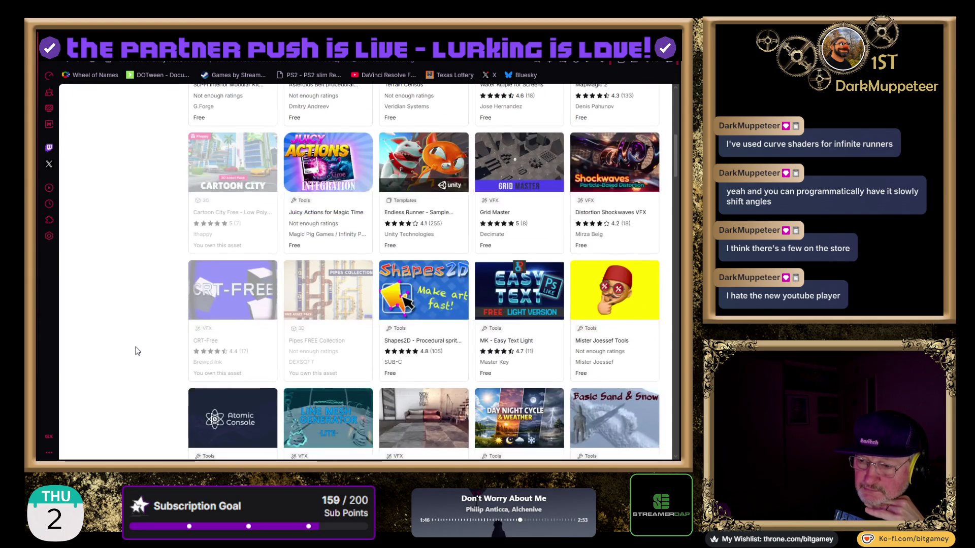
{"action": "scroll", "coordinate": [137, 350], "scroll_direction": "down", "scroll_amount": 3}
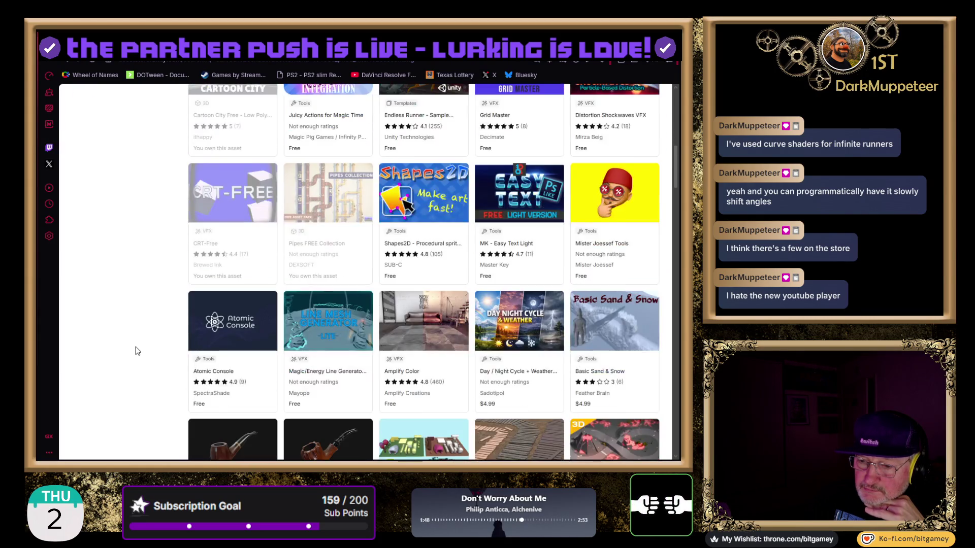
{"action": "scroll", "coordinate": [137, 351], "scroll_direction": "down", "scroll_amount": 2}
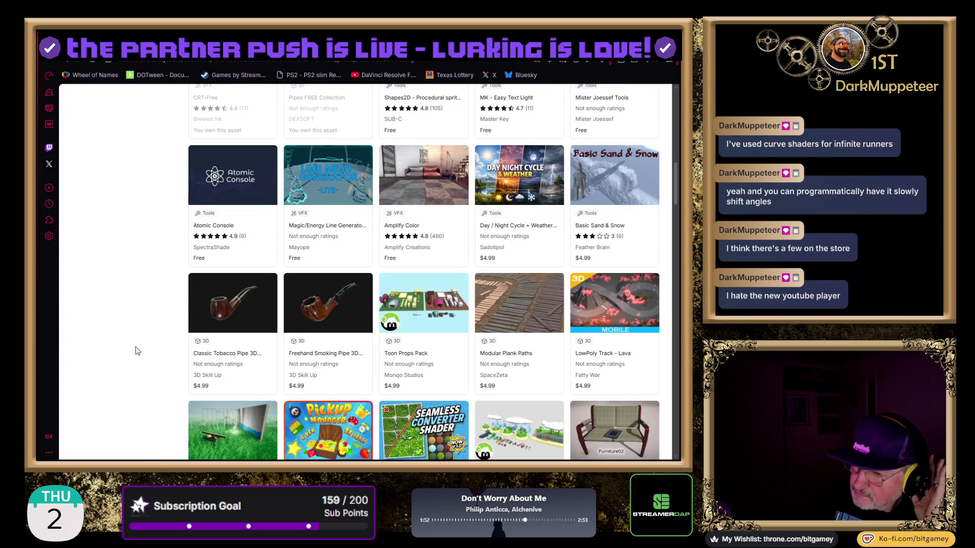
{"action": "scroll", "coordinate": [137, 350], "scroll_direction": "down", "scroll_amount": 1}
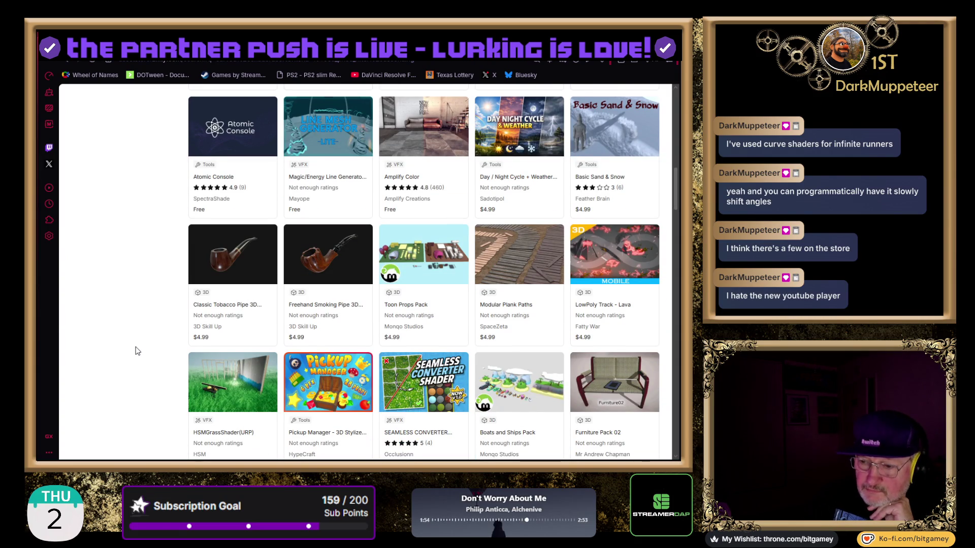
{"action": "scroll", "coordinate": [137, 350], "scroll_direction": "down", "scroll_amount": 1}
{"action": "scroll", "coordinate": [137, 351], "scroll_direction": "down", "scroll_amount": 2}
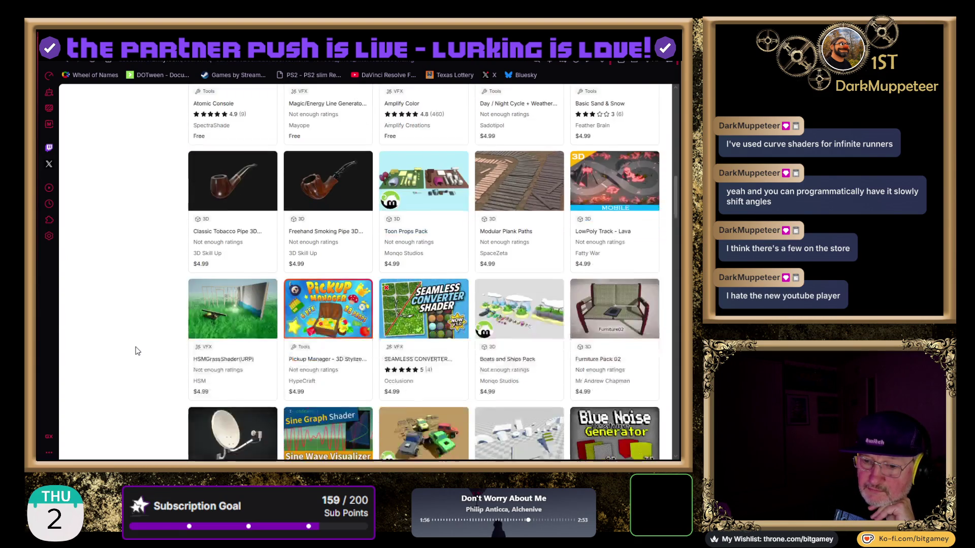
{"action": "scroll", "coordinate": [137, 350], "scroll_direction": "down", "scroll_amount": 2}
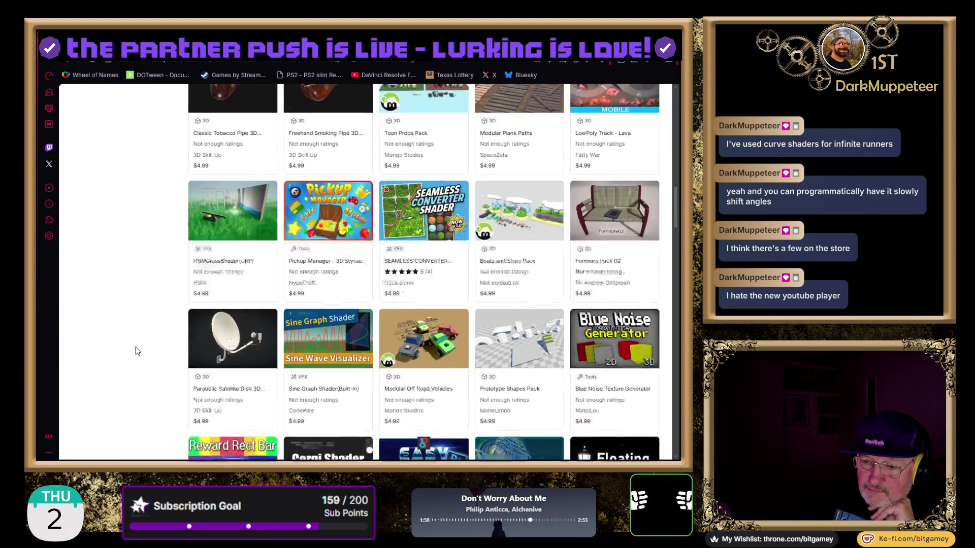
{"action": "scroll", "coordinate": [137, 350], "scroll_direction": "down", "scroll_amount": 2}
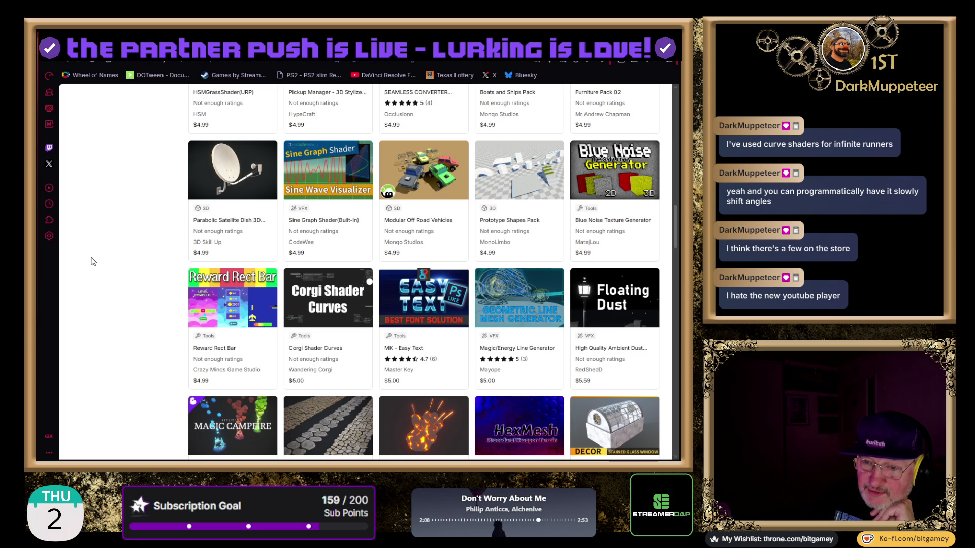
{"action": "scroll", "coordinate": [133, 246], "scroll_direction": "down", "scroll_amount": 2}
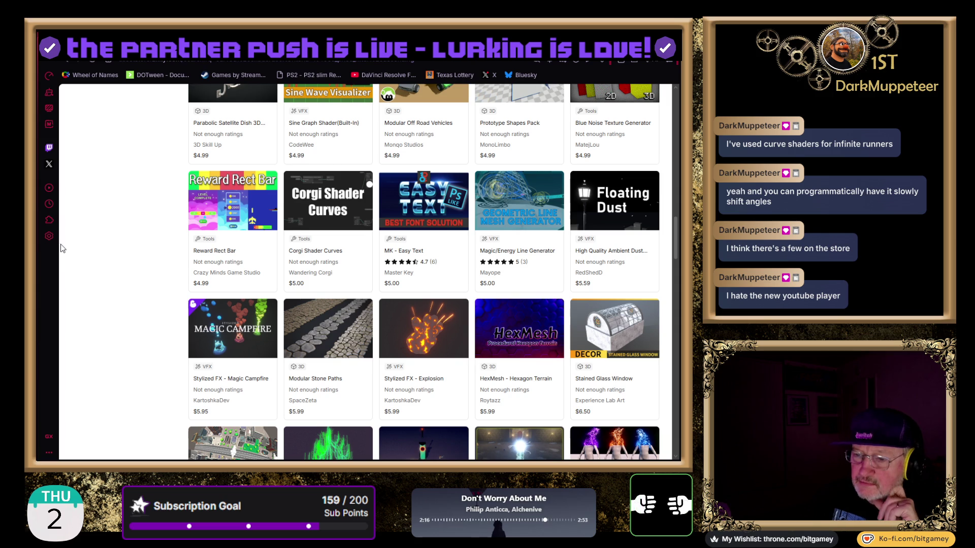
{"action": "scroll", "coordinate": [65, 248], "scroll_direction": "down", "scroll_amount": 3}
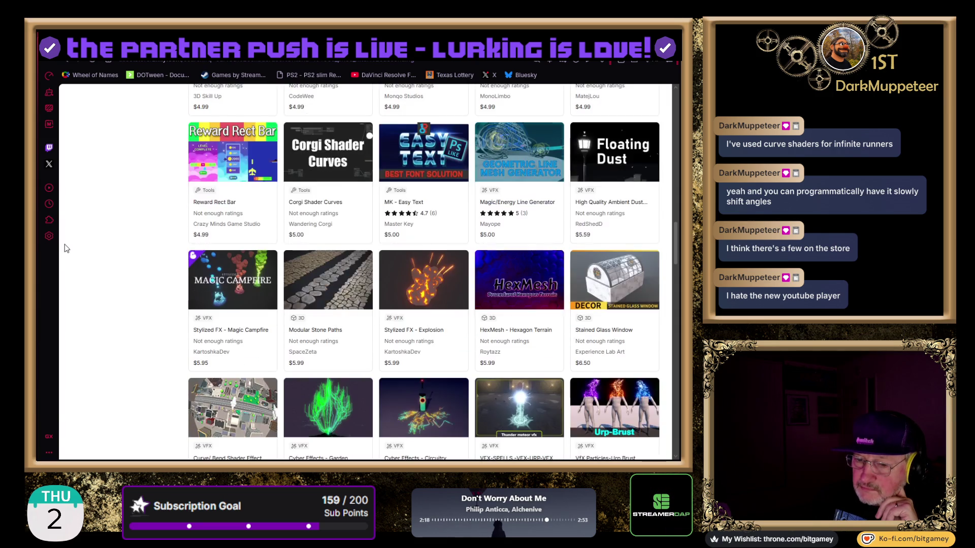
{"action": "scroll", "coordinate": [65, 248], "scroll_direction": "down", "scroll_amount": 1}
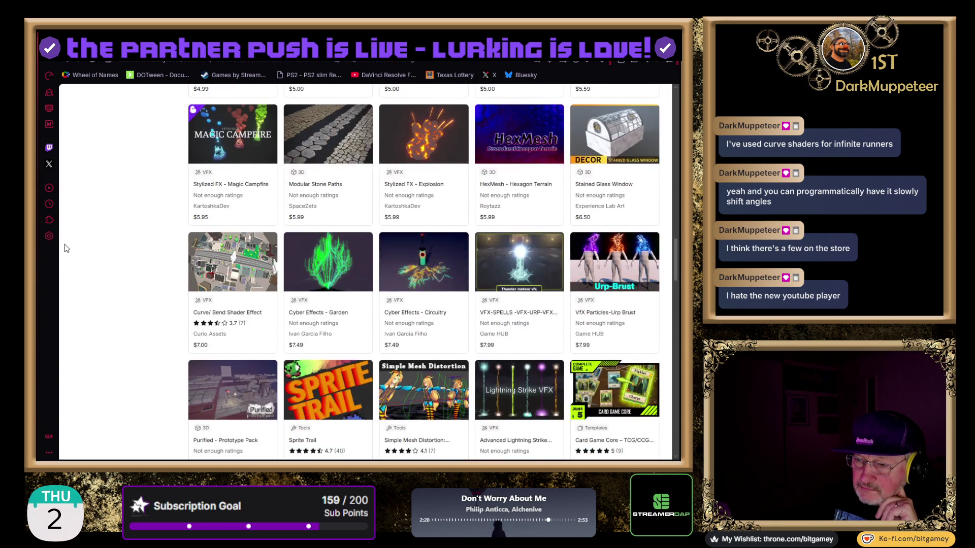
{"action": "scroll", "coordinate": [65, 245], "scroll_direction": "down", "scroll_amount": 1}
{"action": "scroll", "coordinate": [65, 245], "scroll_direction": "down", "scroll_amount": 1}
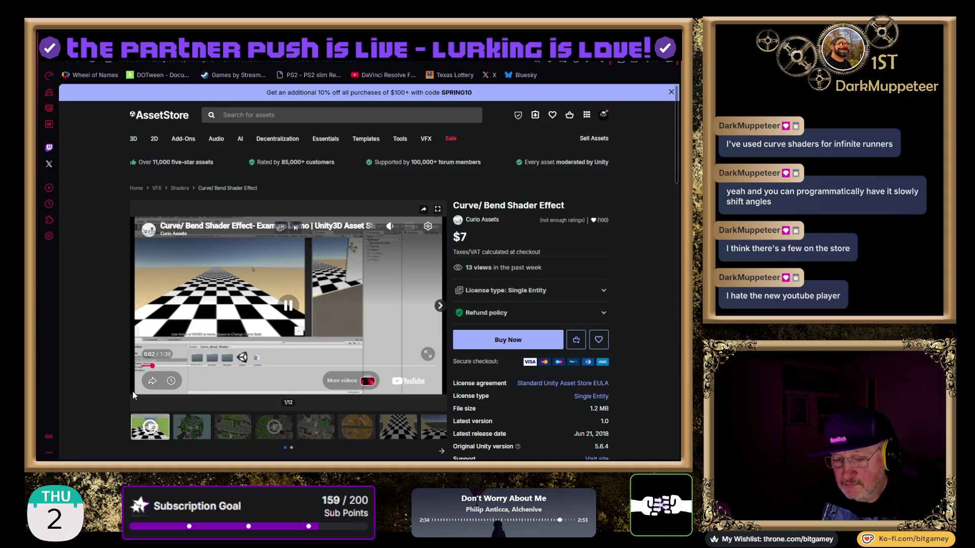
- Watch the Curve/ Bend Shader Effect example demo video up to 1:28 of 1:38
{"action": "mouse_move", "coordinate": [135, 388]}
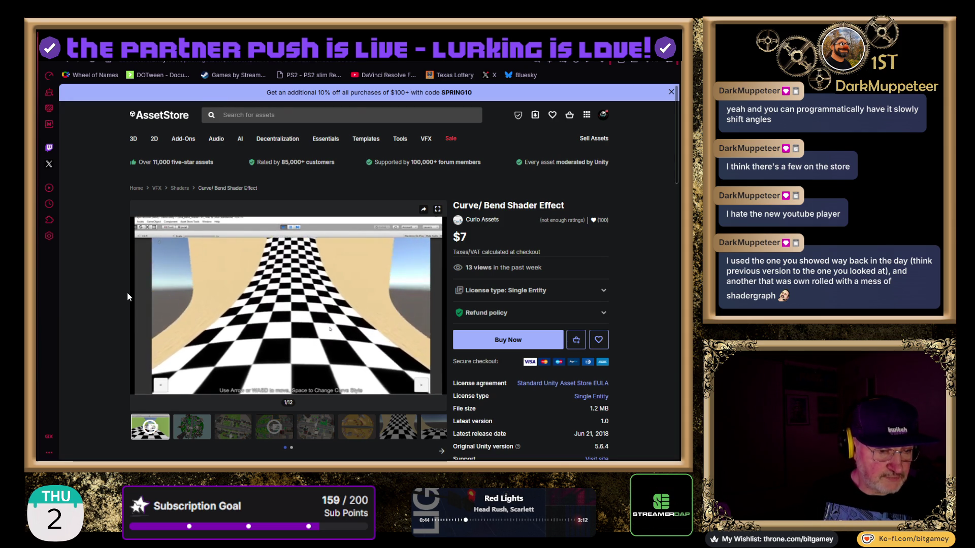
{"action": "mouse_move", "coordinate": [151, 289]}
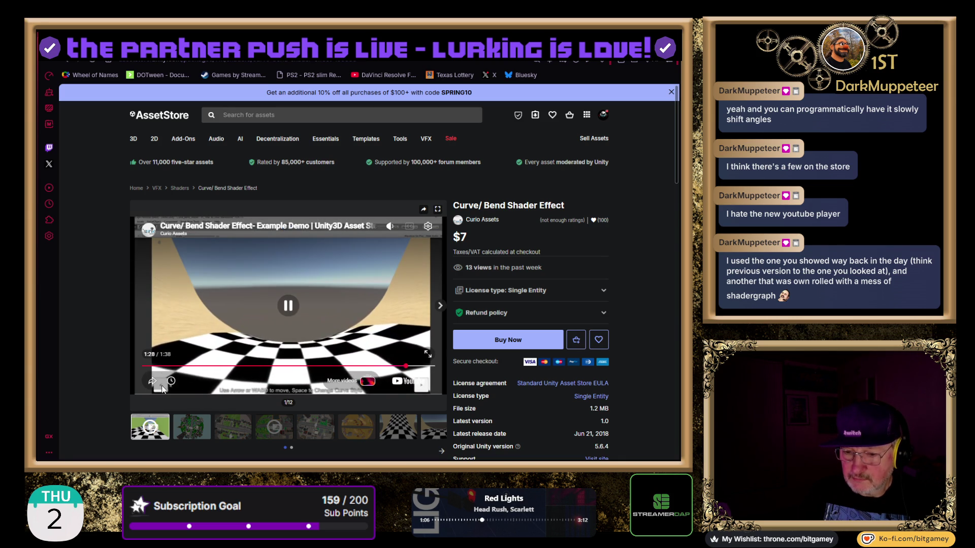
- Pause the demo, view gallery images 2 and 3, and play the fourth item's demo video
{"action": "left_click", "coordinate": [285, 310]}
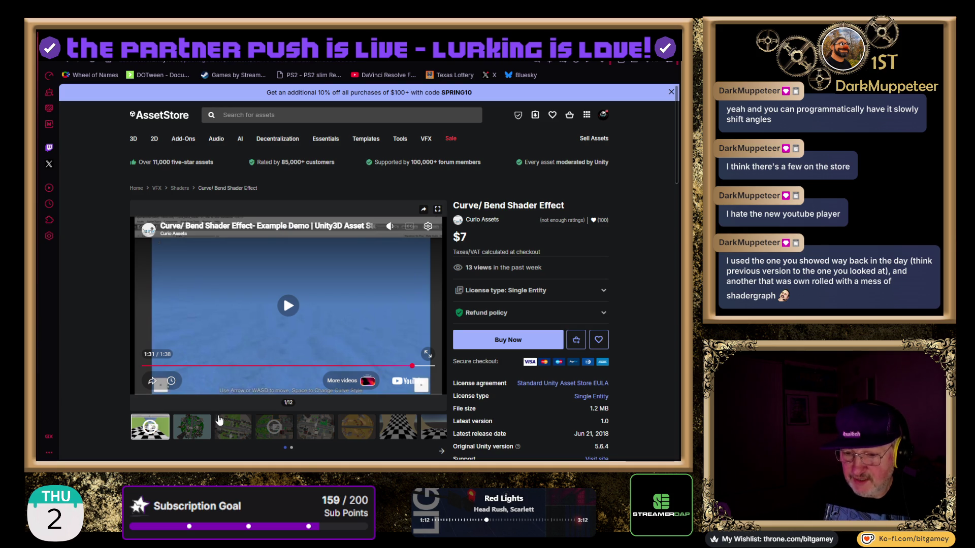
{"action": "left_click", "coordinate": [198, 430]}
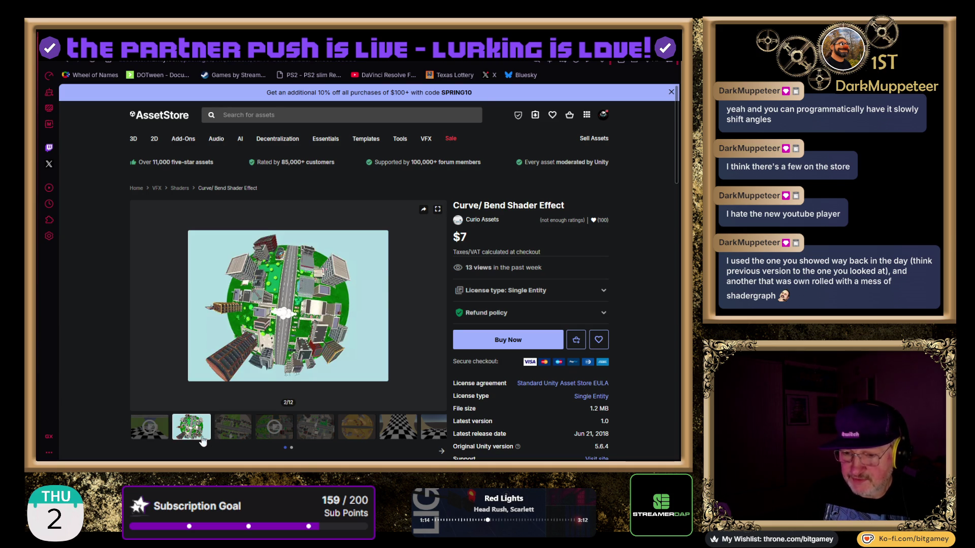
{"action": "left_click", "coordinate": [236, 430]}
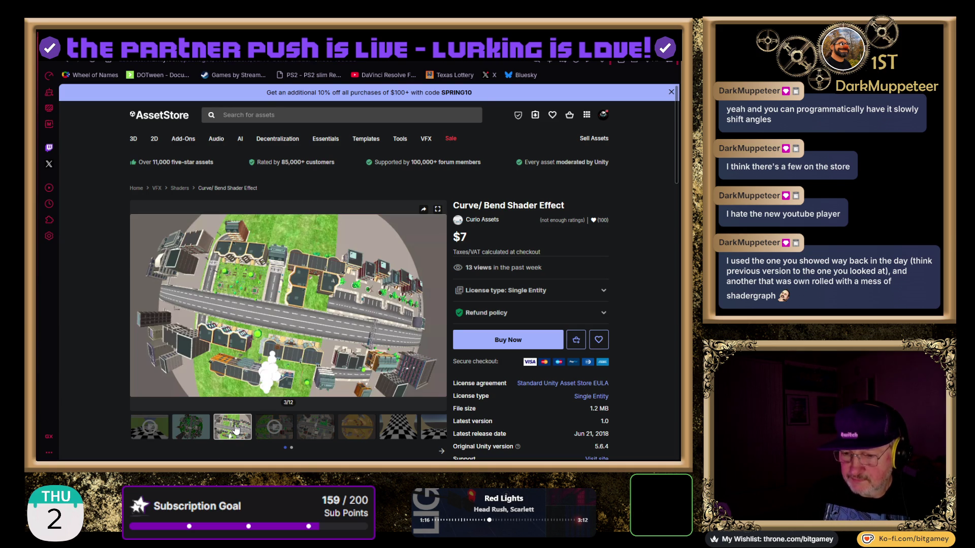
{"action": "left_click", "coordinate": [279, 432]}
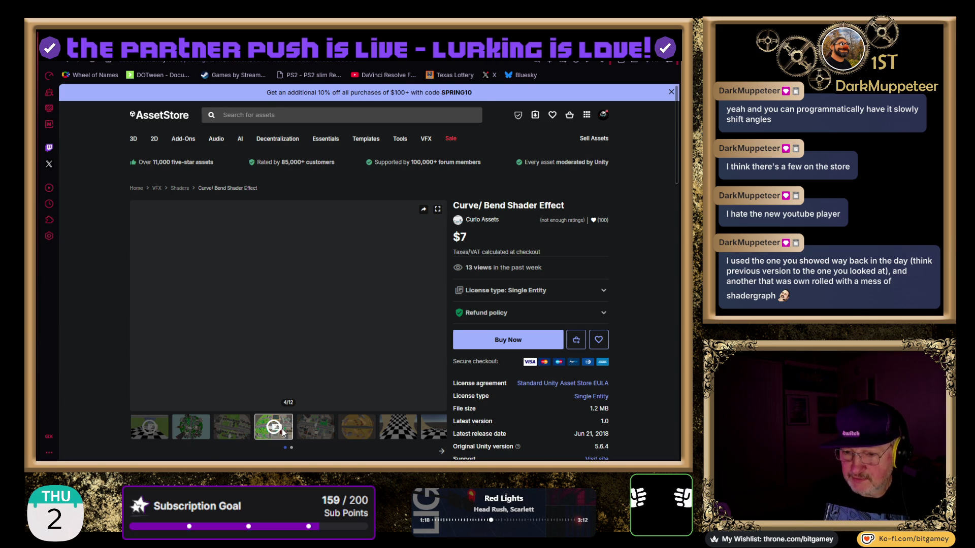
{"action": "left_click", "coordinate": [289, 307]}
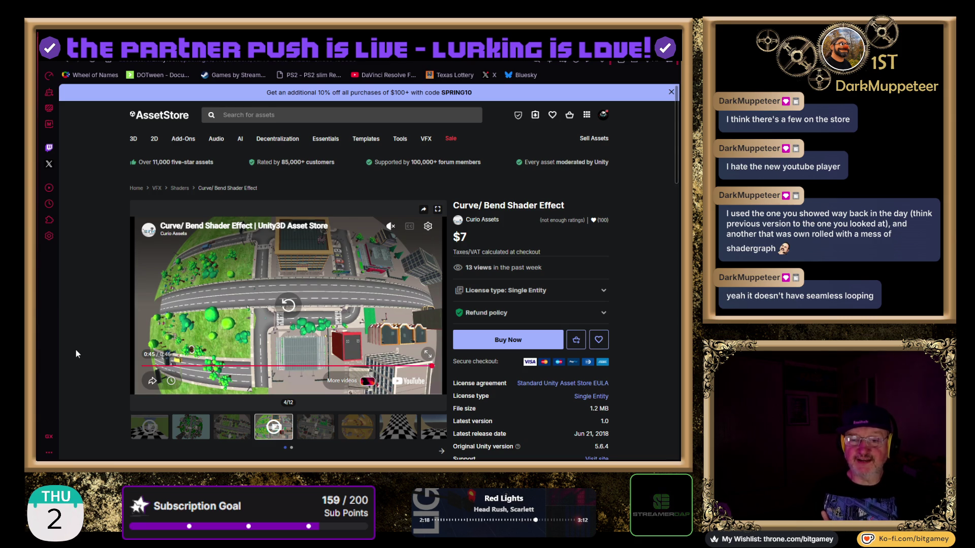
- Browse gallery images 5 through 12, paging the thumbnail strip, ending on the checkered road scene
{"action": "left_click", "coordinate": [316, 433]}
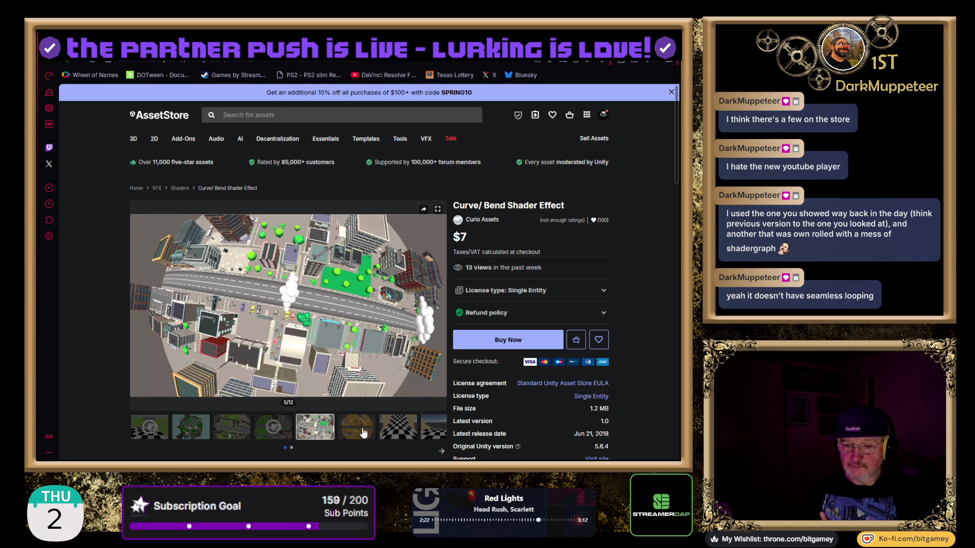
{"action": "left_click", "coordinate": [364, 433]}
{"action": "left_click", "coordinate": [386, 433]}
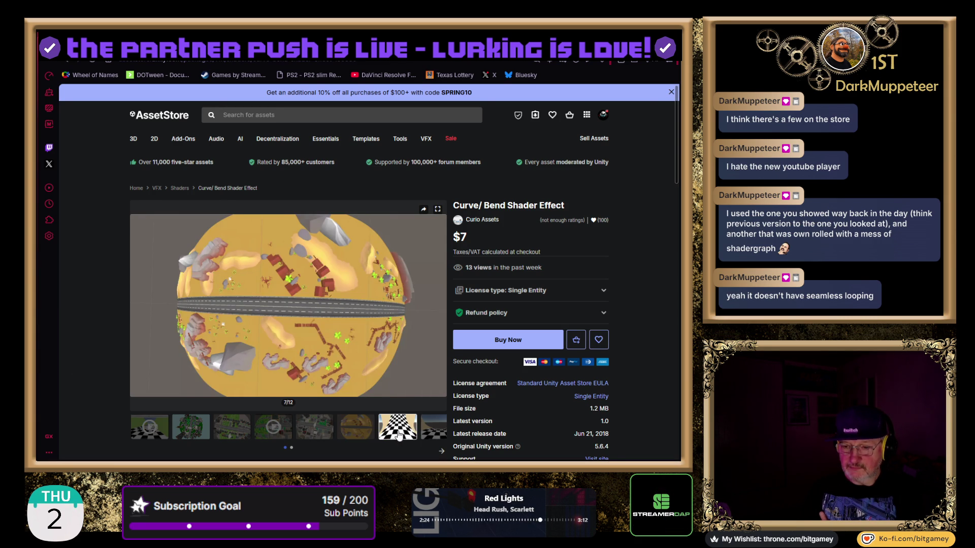
{"action": "left_click", "coordinate": [431, 435]}
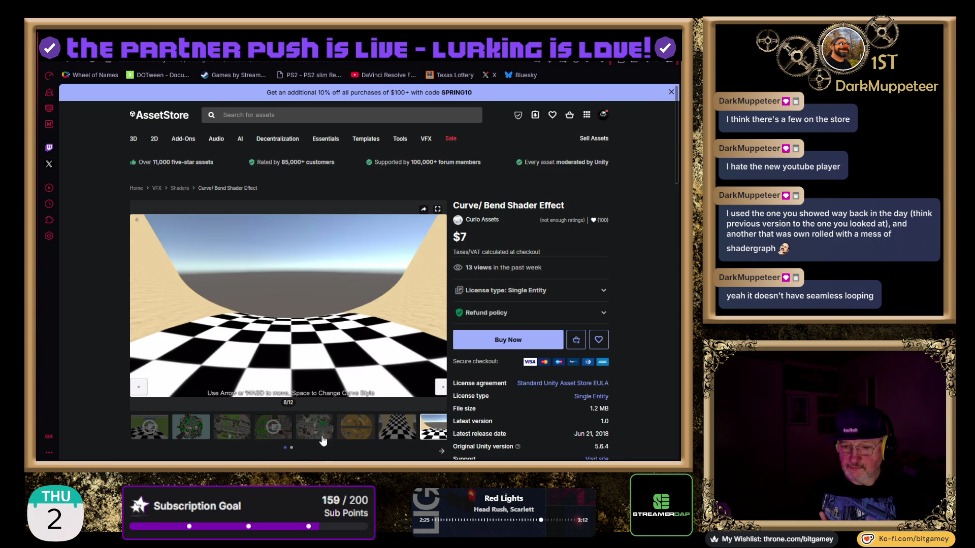
{"action": "left_click", "coordinate": [292, 449]}
{"action": "left_click", "coordinate": [201, 429]}
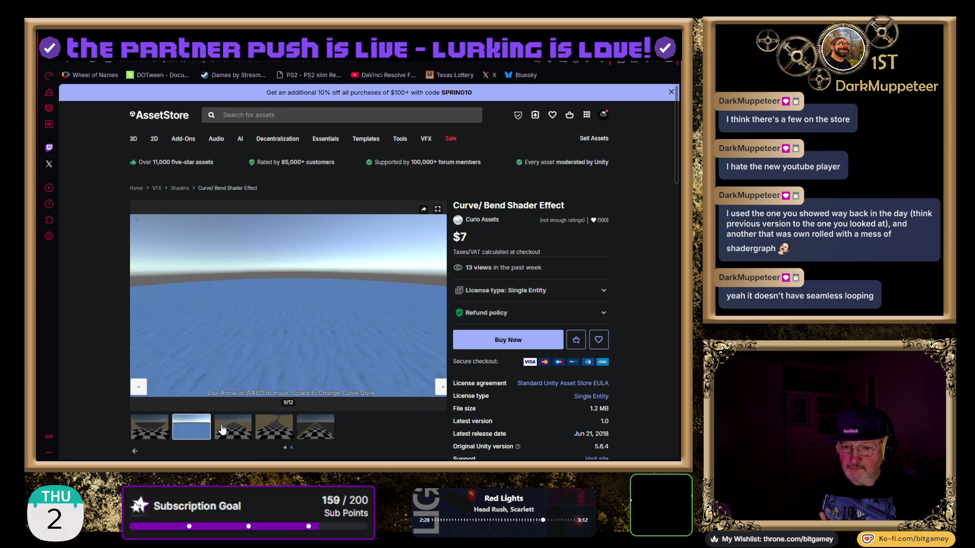
{"action": "left_click", "coordinate": [223, 429]}
{"action": "left_click", "coordinate": [274, 431]}
{"action": "left_click", "coordinate": [317, 433]}
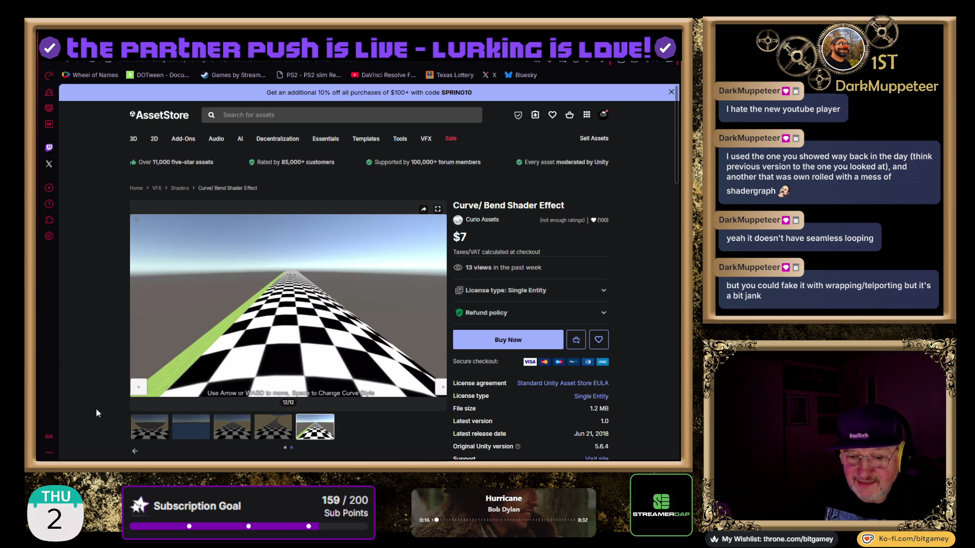
{"action": "scroll", "coordinate": [91, 402], "scroll_direction": "down", "scroll_amount": 1}
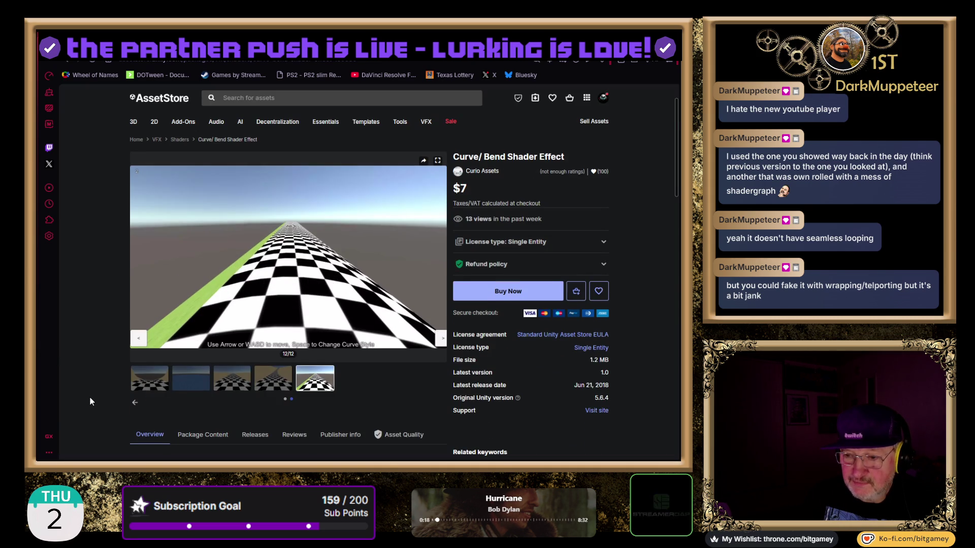
- Scroll through the Curve/Bend Shader Effect description down to the Support Information section
{"action": "scroll", "coordinate": [90, 398], "scroll_direction": "down", "scroll_amount": 3}
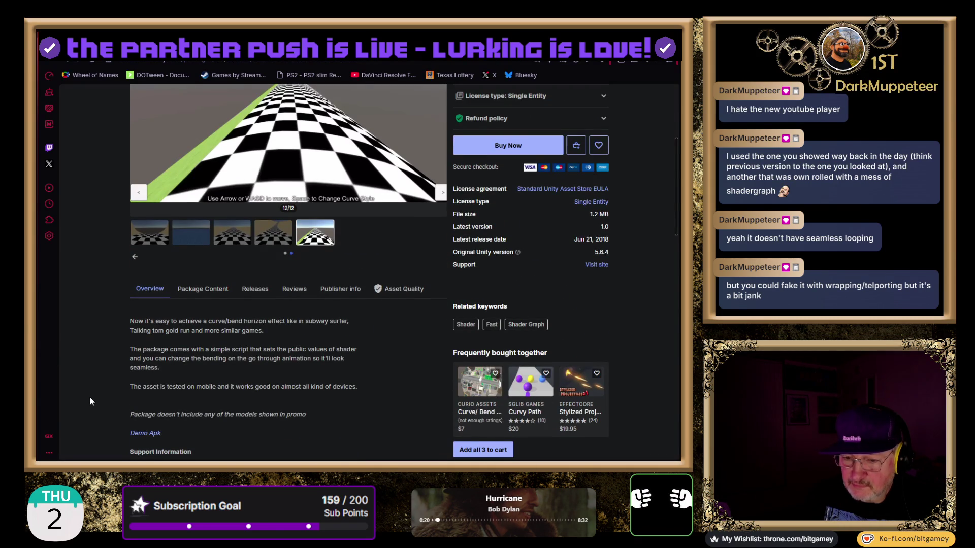
{"action": "scroll", "coordinate": [89, 397], "scroll_direction": "down", "scroll_amount": 2}
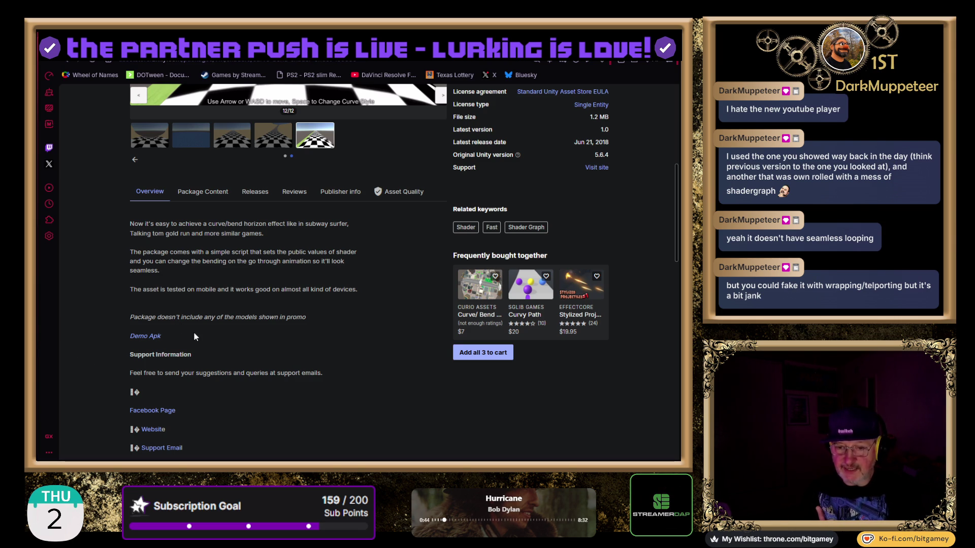
{"action": "scroll", "coordinate": [107, 343], "scroll_direction": "down", "scroll_amount": 2}
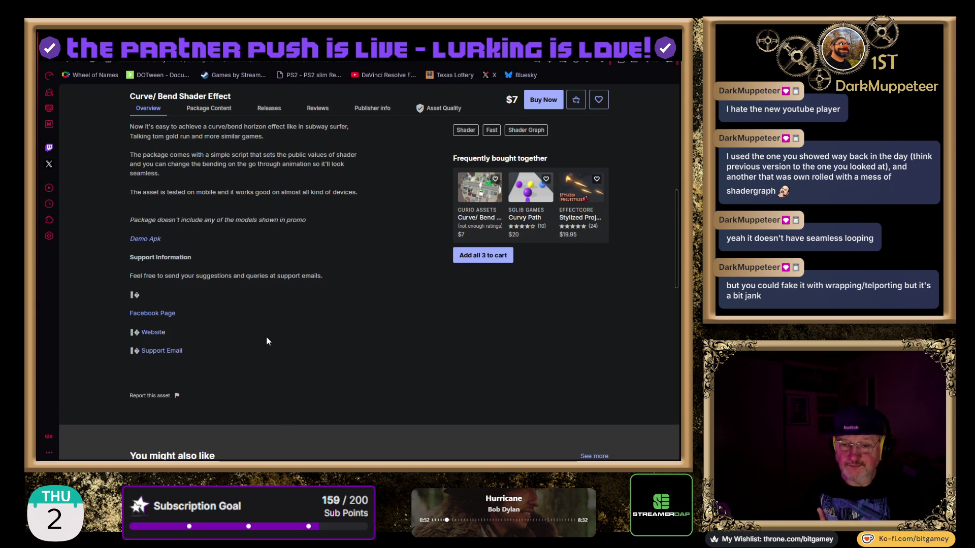
{"action": "scroll", "coordinate": [270, 330], "scroll_direction": "down", "scroll_amount": 1}
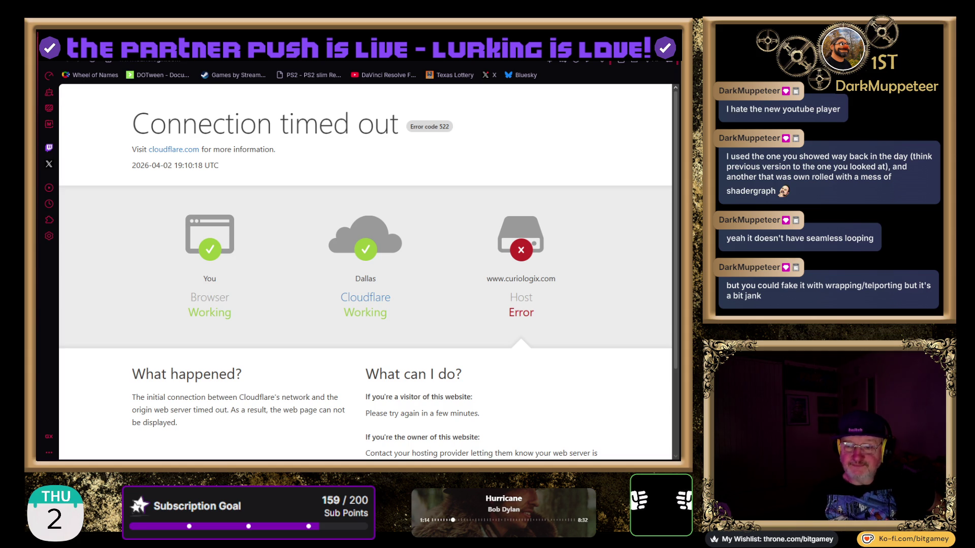
- Open Curio Assets' Facebook page, browse its 2018 posts to the June 13 PlayFab post, then close it
{"action": "key", "text": "alt+Left"}
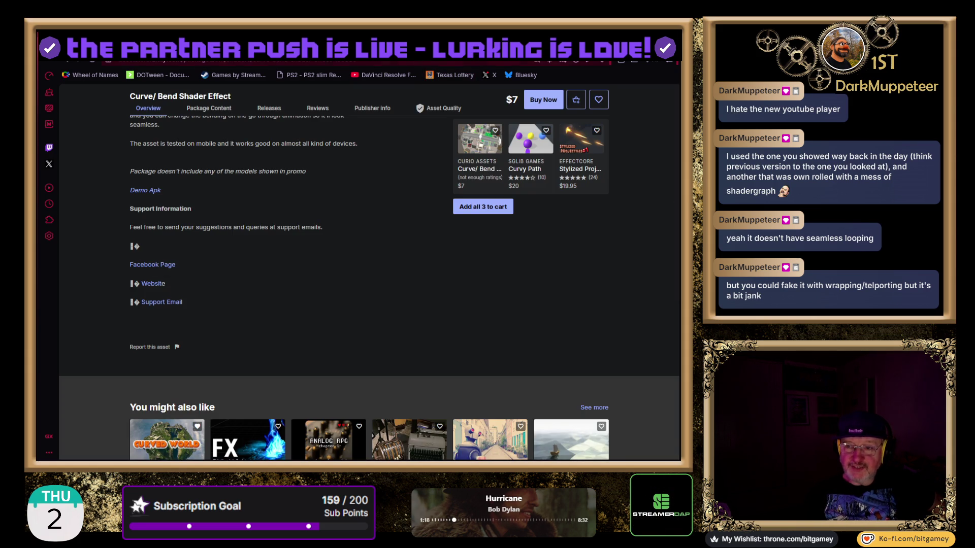
{"action": "key", "text": "alt+Left"}
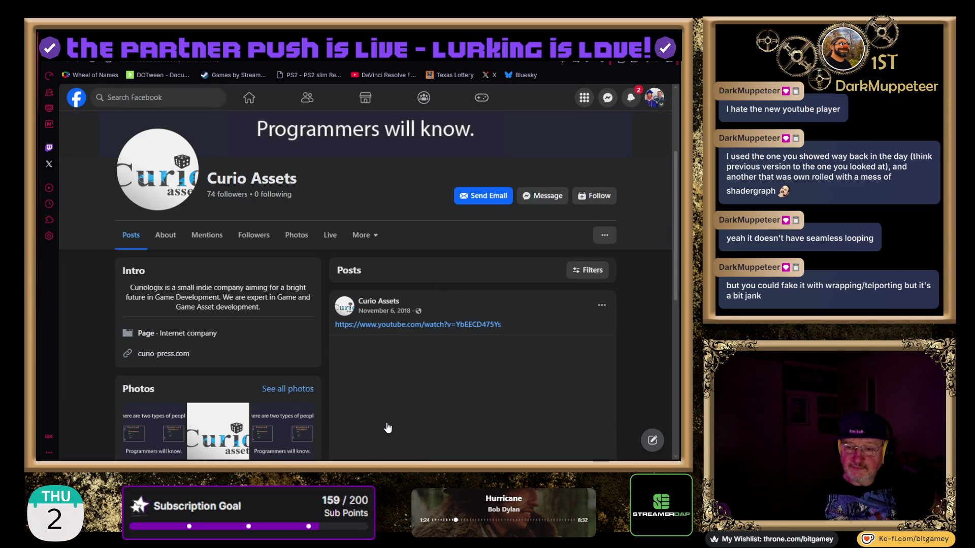
{"action": "scroll", "coordinate": [372, 370], "scroll_direction": "down", "scroll_amount": 2}
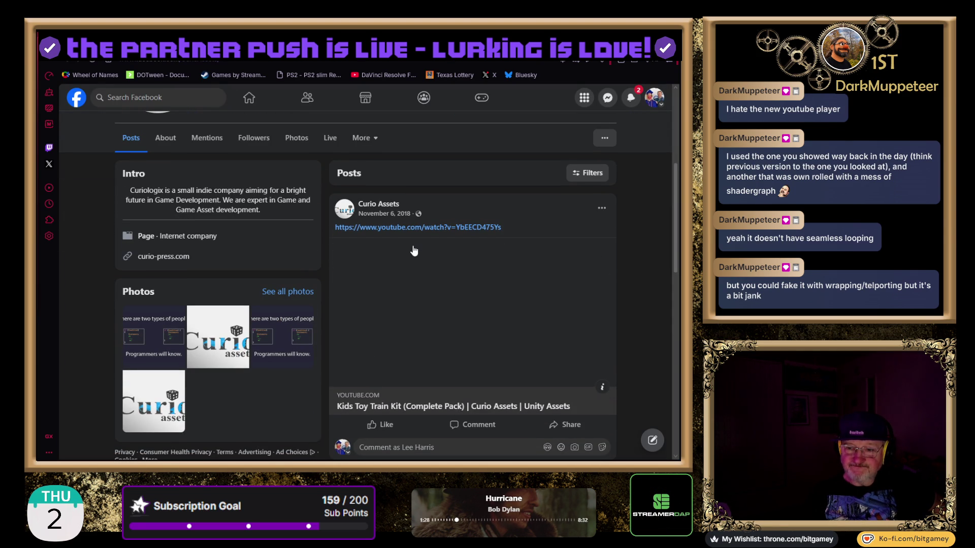
{"action": "scroll", "coordinate": [414, 305], "scroll_direction": "down", "scroll_amount": 3}
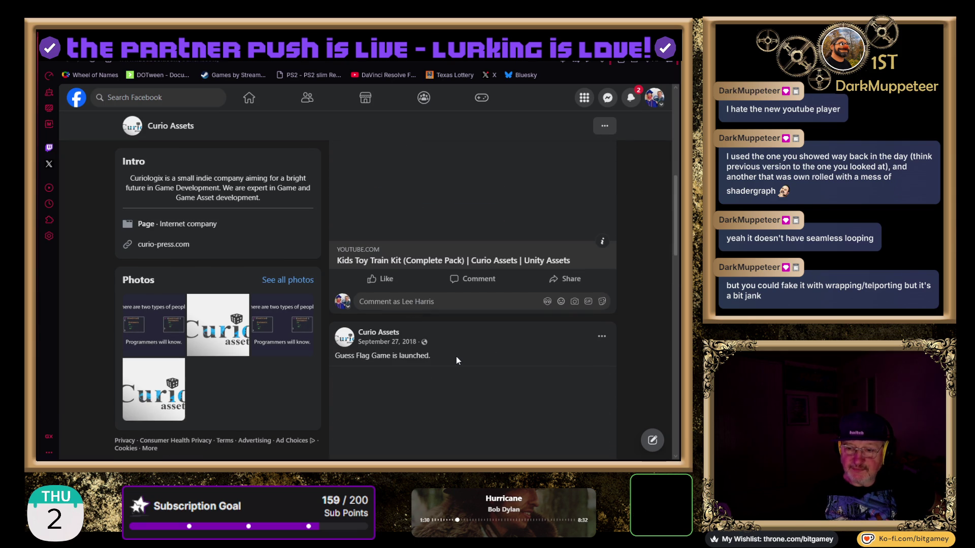
{"action": "scroll", "coordinate": [456, 357], "scroll_direction": "down", "scroll_amount": 4}
{"action": "scroll", "coordinate": [330, 394], "scroll_direction": "down", "scroll_amount": 12}
{"action": "scroll", "coordinate": [330, 394], "scroll_direction": "down", "scroll_amount": 1}
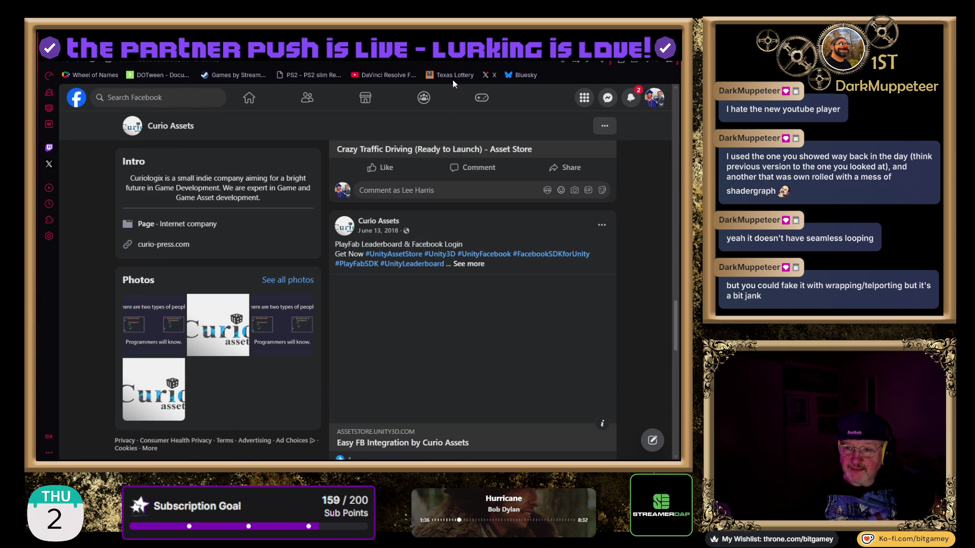
{"action": "key", "text": "ctrl+w"}
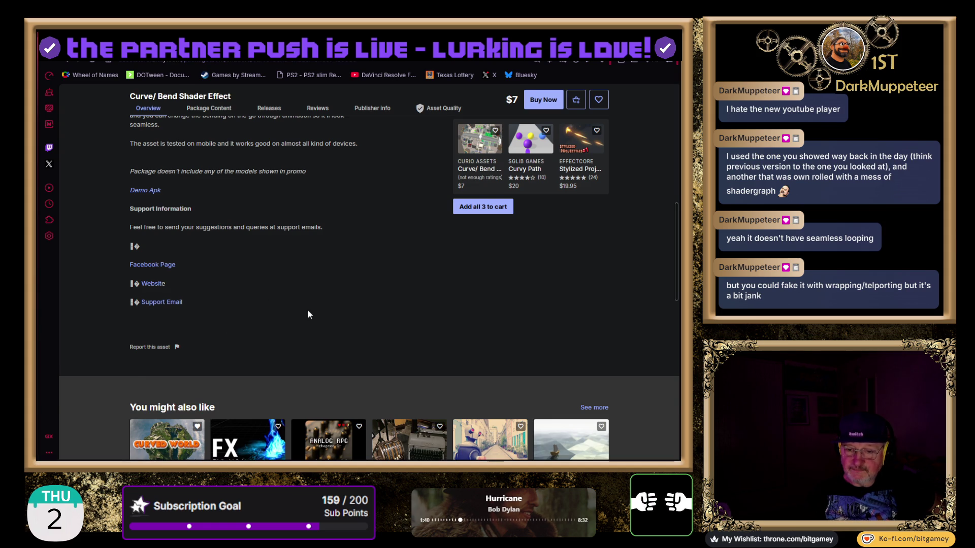
- Show the Package Content file tree with the Scripts, Shaders and Demo_Source folders expanded
{"action": "scroll", "coordinate": [335, 309], "scroll_direction": "up", "scroll_amount": 3}
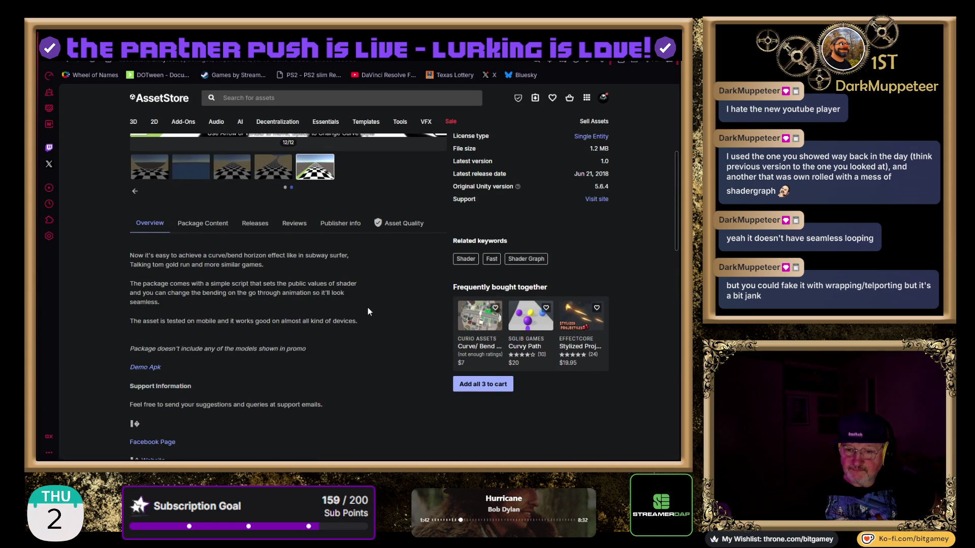
{"action": "scroll", "coordinate": [354, 351], "scroll_direction": "up", "scroll_amount": 2}
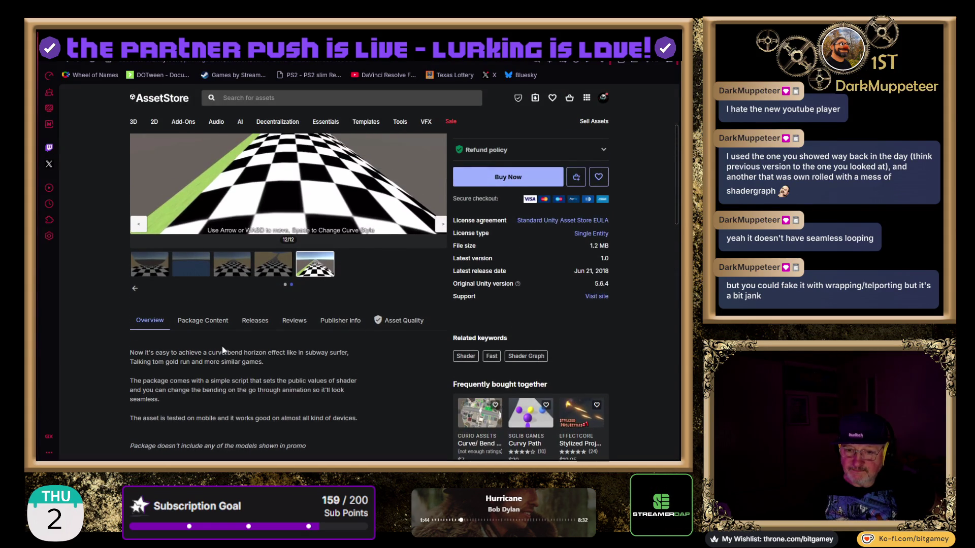
{"action": "left_click", "coordinate": [202, 322]}
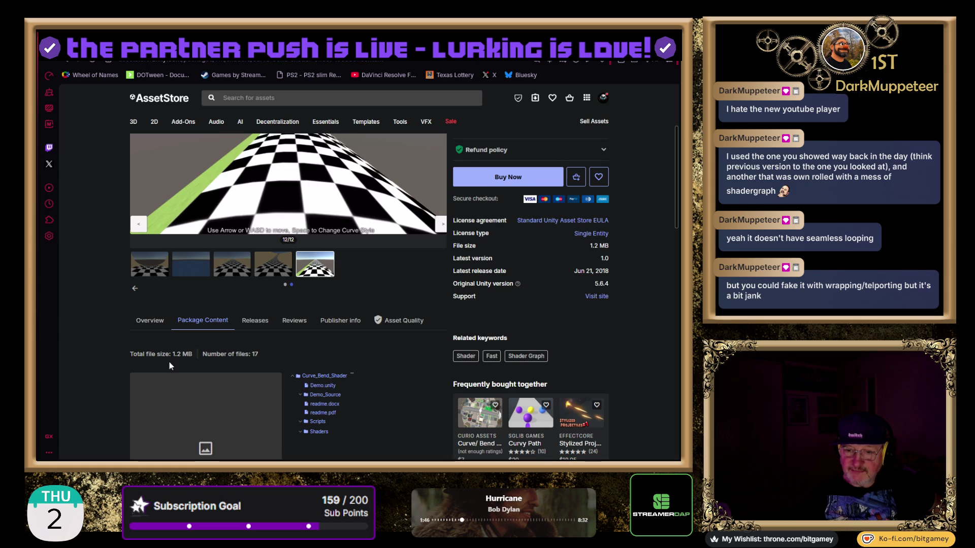
{"action": "scroll", "coordinate": [403, 376], "scroll_direction": "down", "scroll_amount": 3}
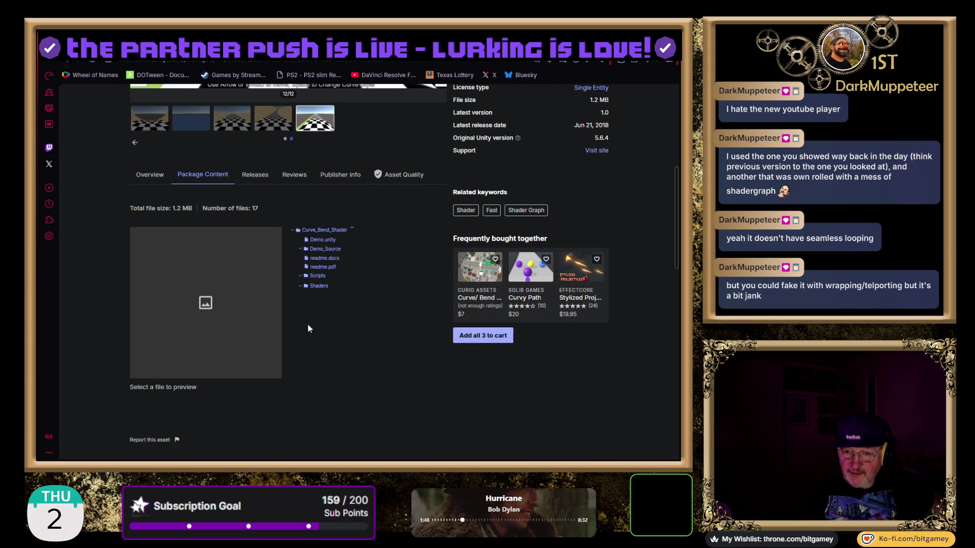
{"action": "left_click", "coordinate": [302, 277]}
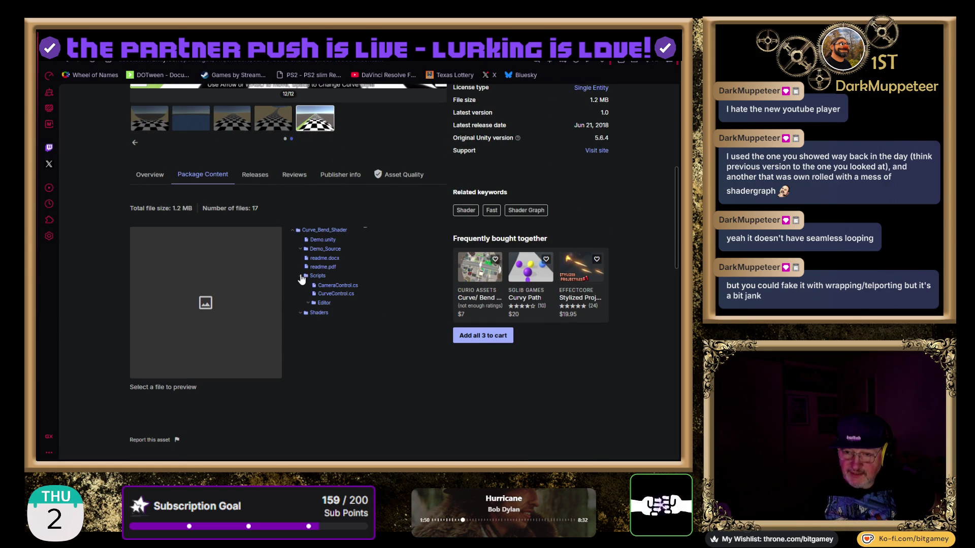
{"action": "left_click", "coordinate": [300, 314]}
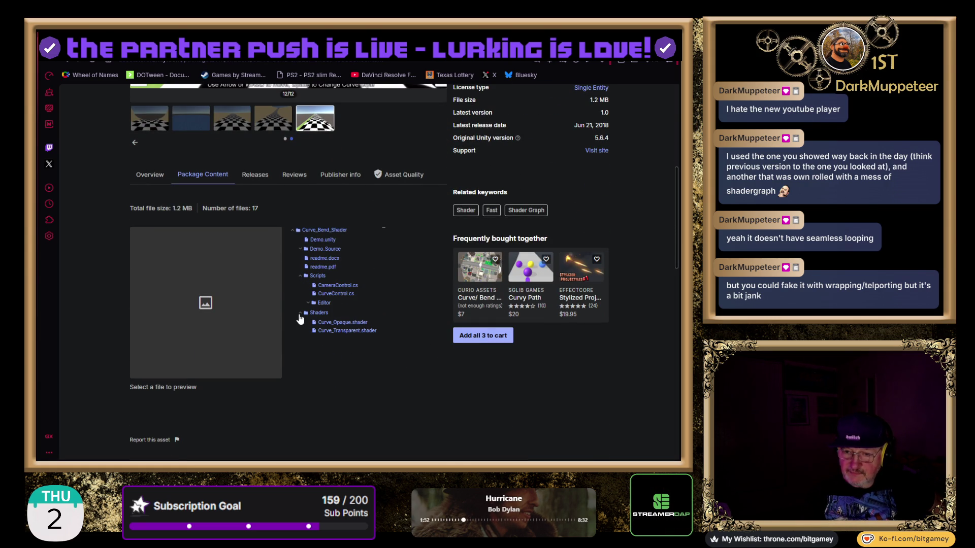
{"action": "left_click", "coordinate": [302, 250]}
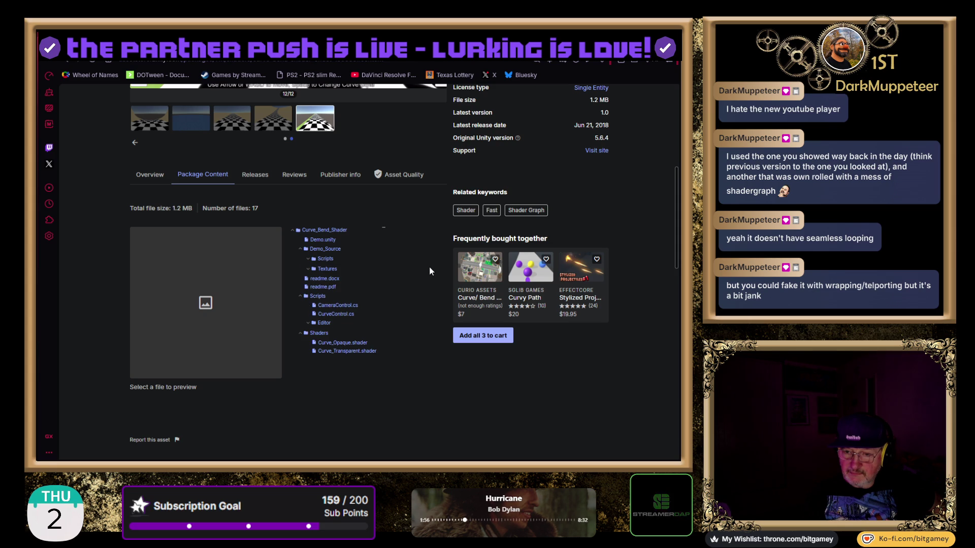
{"action": "scroll", "coordinate": [402, 274], "scroll_direction": "up", "scroll_amount": 1}
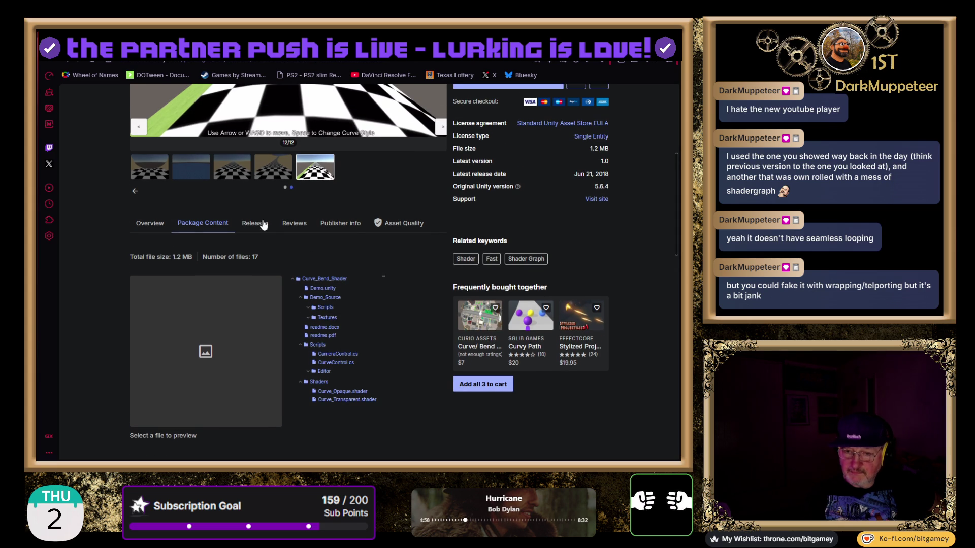
{"action": "left_click", "coordinate": [256, 223]}
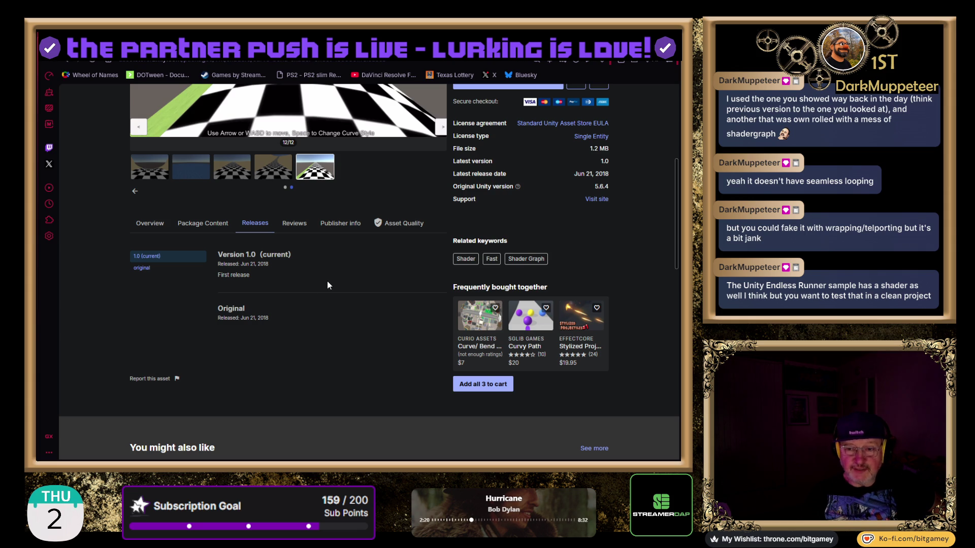
- Review the version 1.0 release history from Jun 21, 2018, then move to the Reviews tab
{"action": "scroll", "coordinate": [112, 340], "scroll_direction": "up", "scroll_amount": 2}
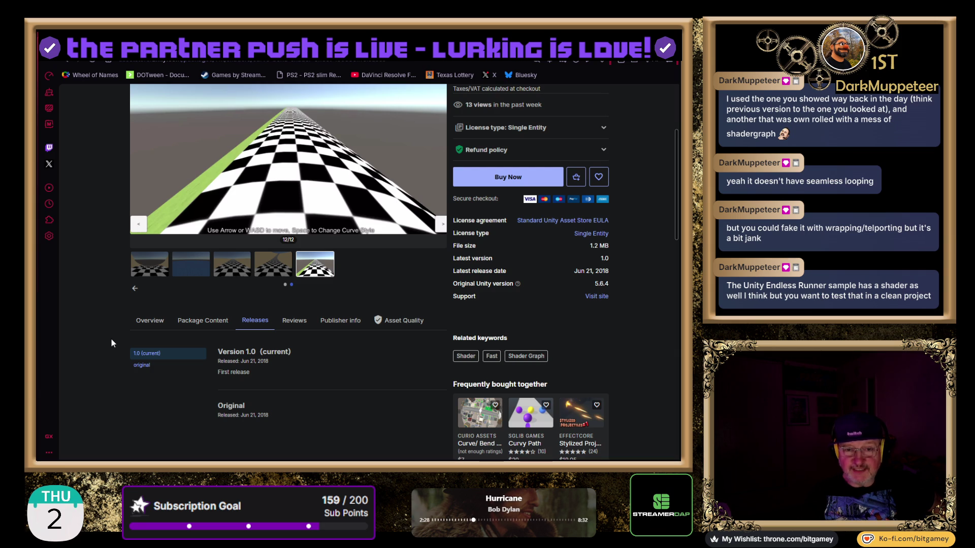
{"action": "left_click", "coordinate": [295, 321]}
{"action": "scroll", "coordinate": [302, 325], "scroll_direction": "down", "scroll_amount": 2}
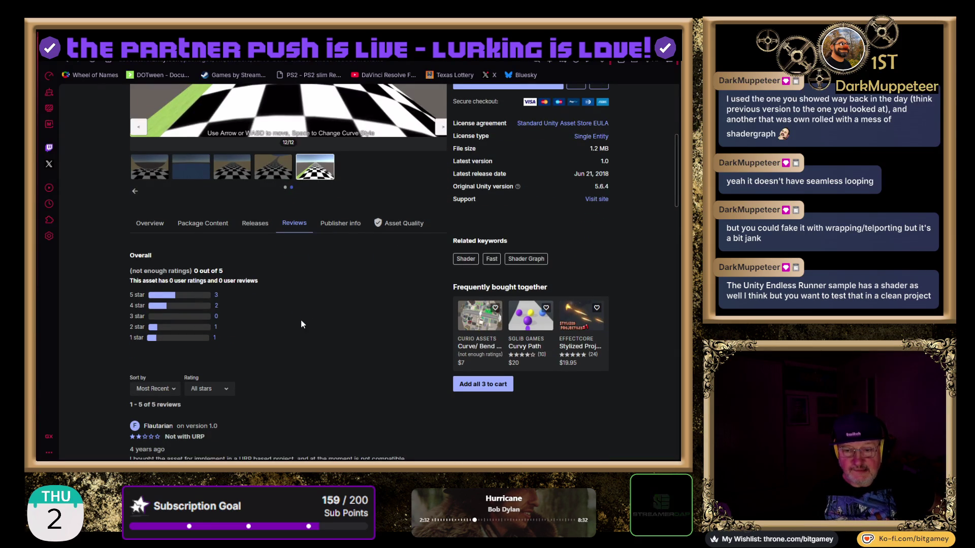
- Read the five reviews, highlighting a reviewer's remark and the note that the package was gifted
{"action": "scroll", "coordinate": [199, 353], "scroll_direction": "down", "scroll_amount": 6}
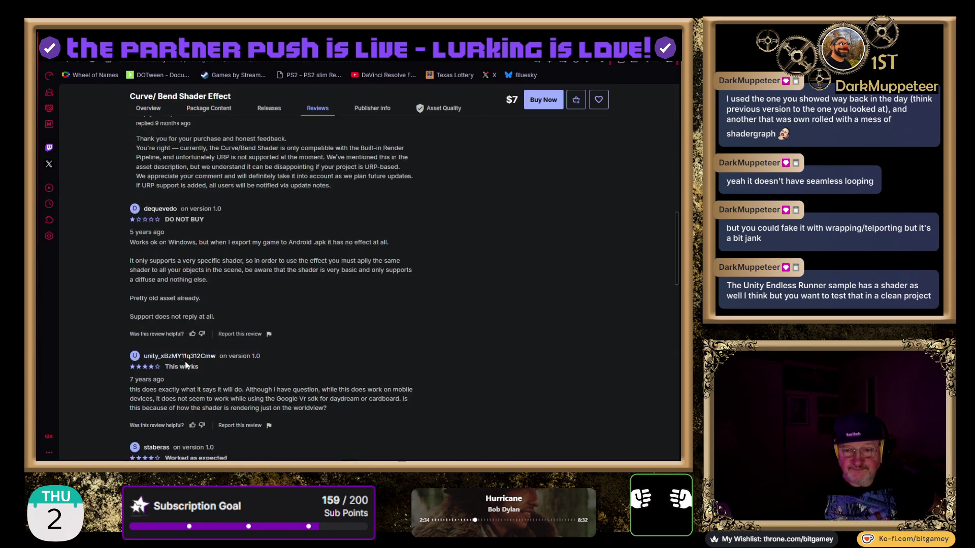
{"action": "scroll", "coordinate": [185, 361], "scroll_direction": "down", "scroll_amount": 10}
{"action": "scroll", "coordinate": [119, 337], "scroll_direction": "up", "scroll_amount": 5}
{"action": "scroll", "coordinate": [84, 327], "scroll_direction": "up", "scroll_amount": 2}
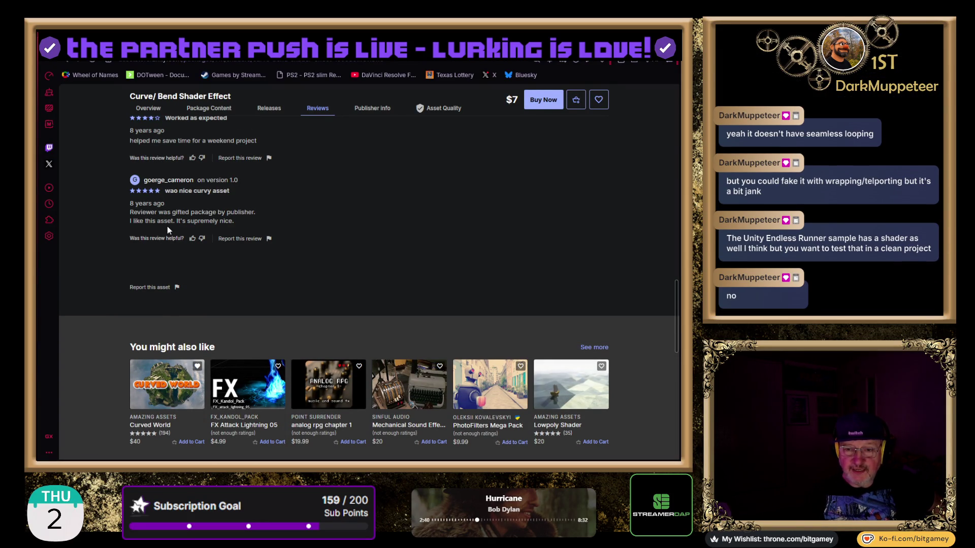
{"action": "left_click_drag", "start_coordinate": [235, 222], "coordinate": [131, 220]}
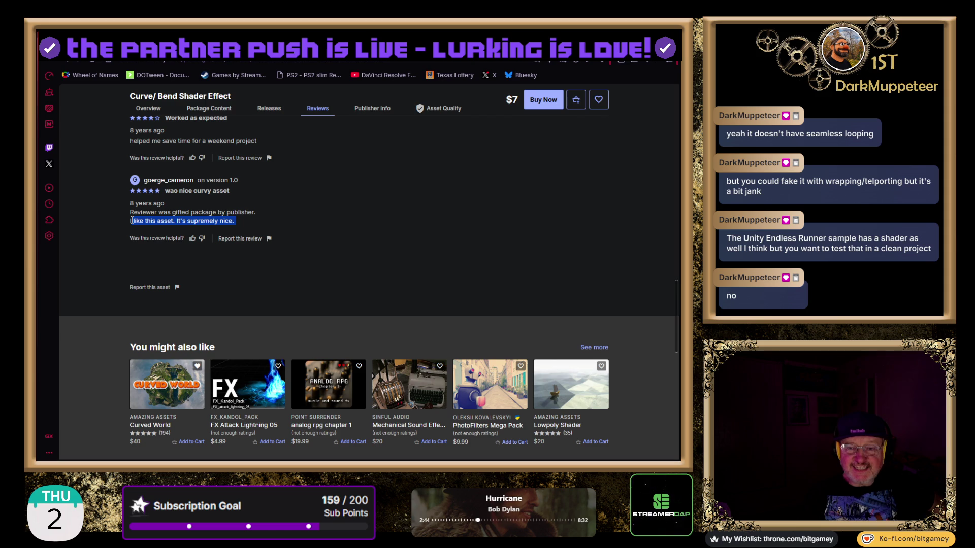
{"action": "left_click", "coordinate": [108, 291]}
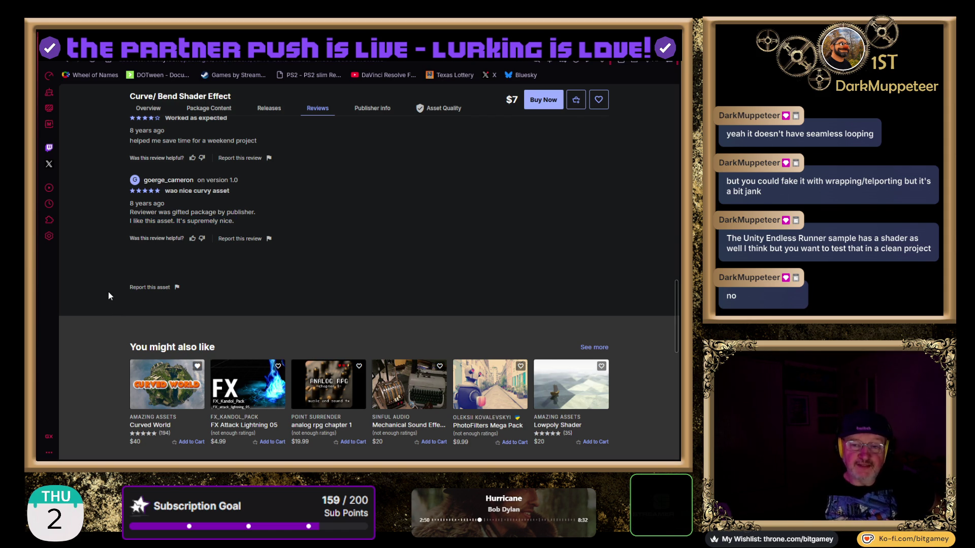
{"action": "left_click_drag", "start_coordinate": [173, 213], "coordinate": [237, 211]}
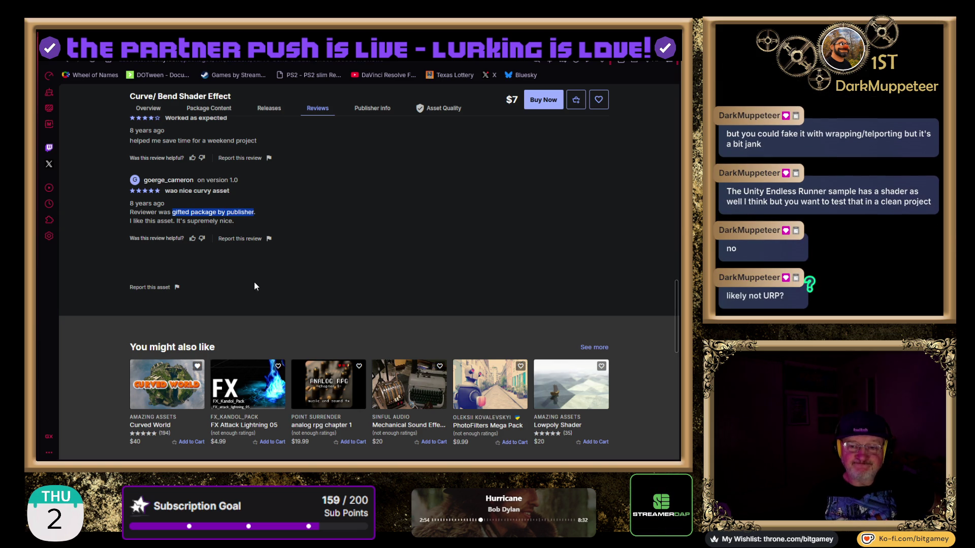
{"action": "left_click", "coordinate": [103, 268]}
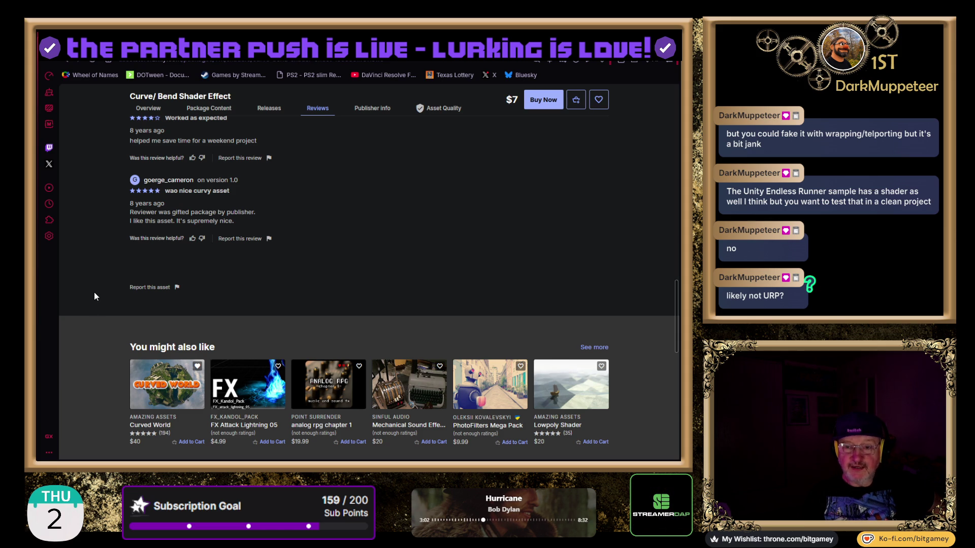
- Bring up Publisher Info showing Curio Assets with 14 published assets
{"action": "scroll", "coordinate": [93, 292], "scroll_direction": "up", "scroll_amount": 1}
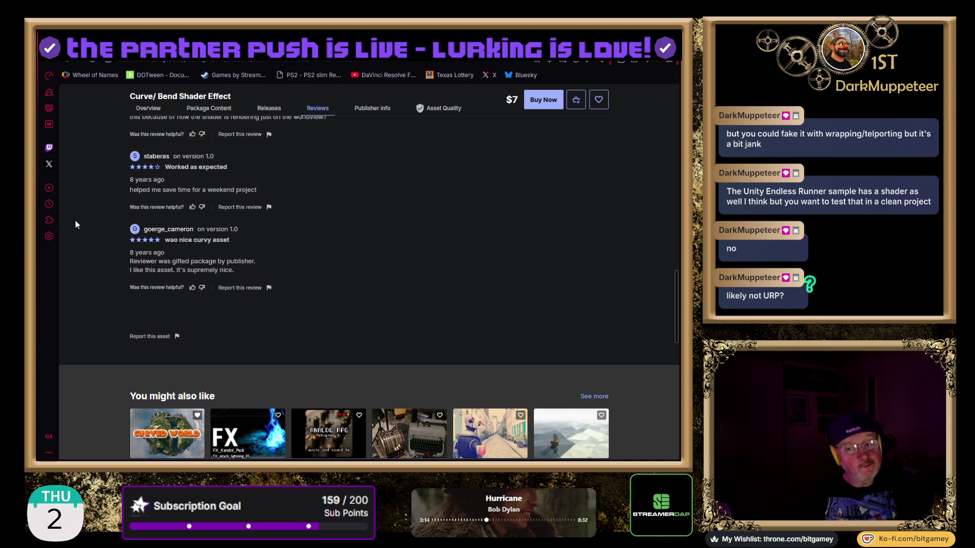
{"action": "scroll", "coordinate": [76, 224], "scroll_direction": "up", "scroll_amount": 1}
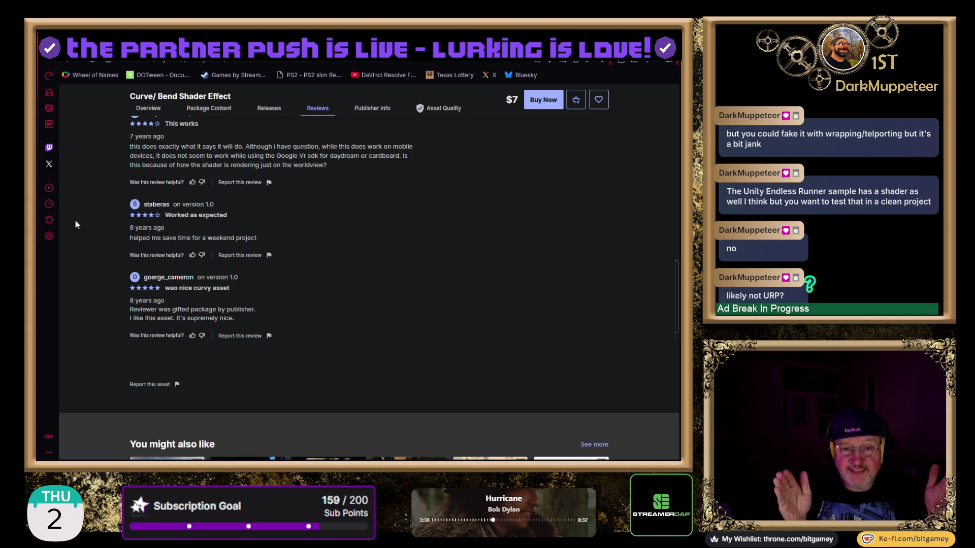
{"action": "key", "text": "alt+Left"}
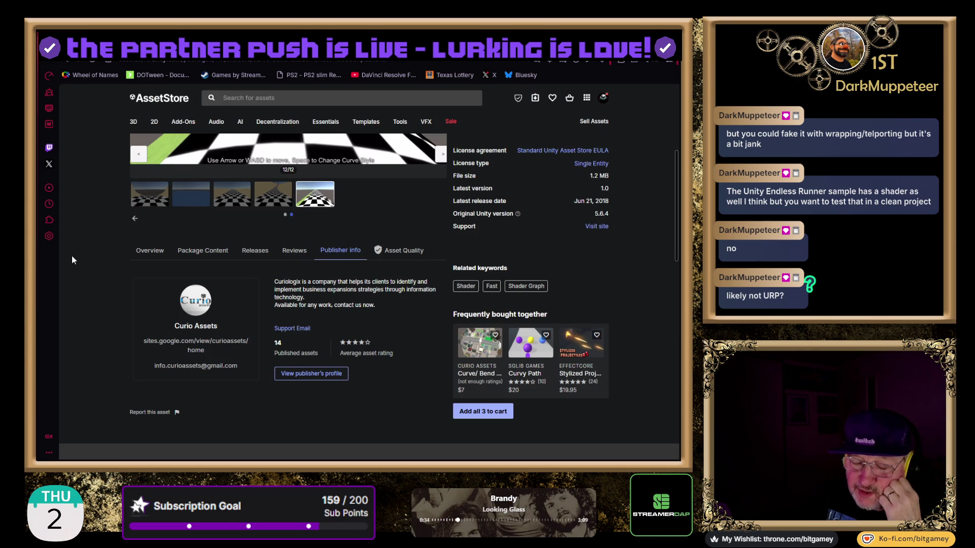
- Scroll to the top of the Curve/Bend Shader page and switch tabs toward the asset listings grid
{"action": "scroll", "coordinate": [78, 255], "scroll_direction": "up", "scroll_amount": 5}
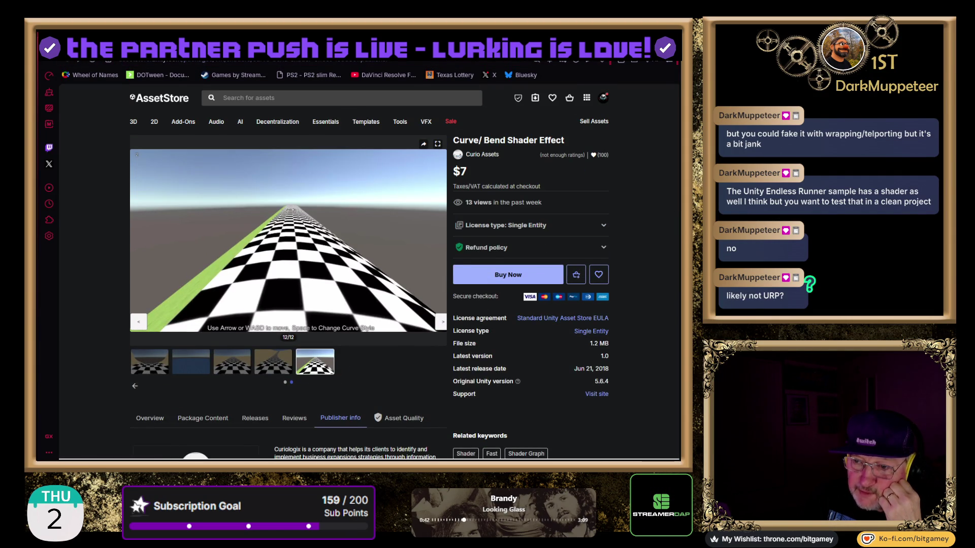
{"action": "key", "text": "ctrl+Tab"}
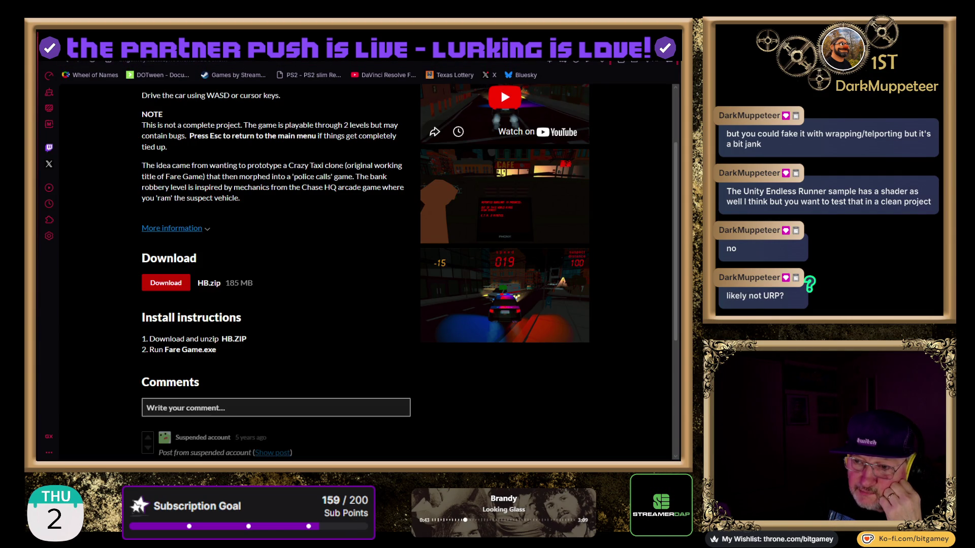
{"action": "key", "text": "ctrl+Tab"}
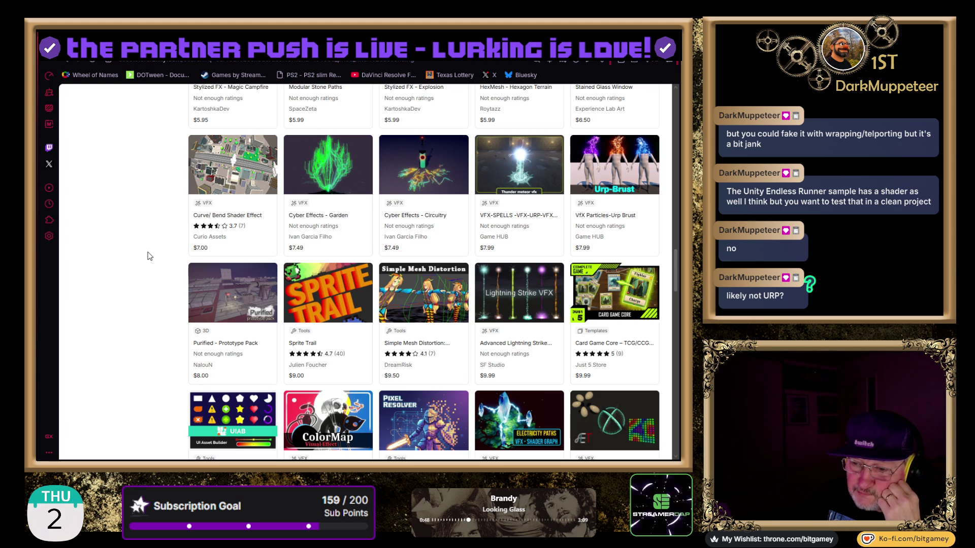
- Scroll down the shader listings and open the $10 NE Distance Curve Shader by The Domagnarium
{"action": "scroll", "coordinate": [149, 257], "scroll_direction": "down", "scroll_amount": 3}
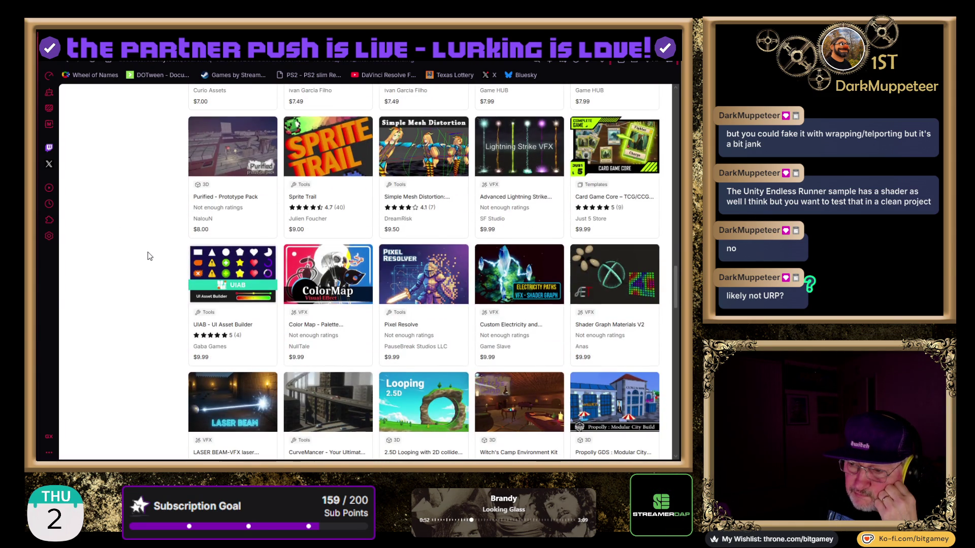
{"action": "scroll", "coordinate": [150, 257], "scroll_direction": "down", "scroll_amount": 3}
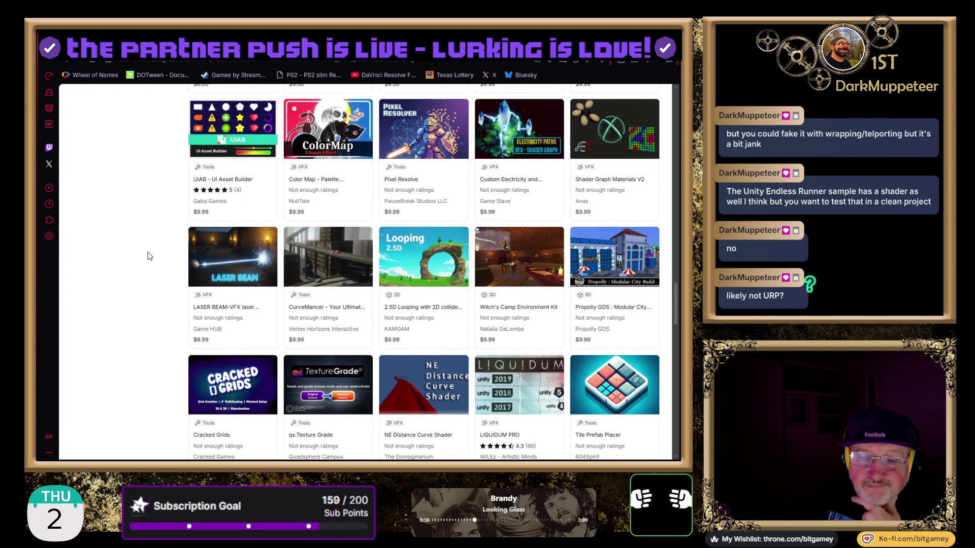
{"action": "scroll", "coordinate": [150, 256], "scroll_direction": "down", "scroll_amount": 1}
{"action": "scroll", "coordinate": [150, 257], "scroll_direction": "down", "scroll_amount": 1}
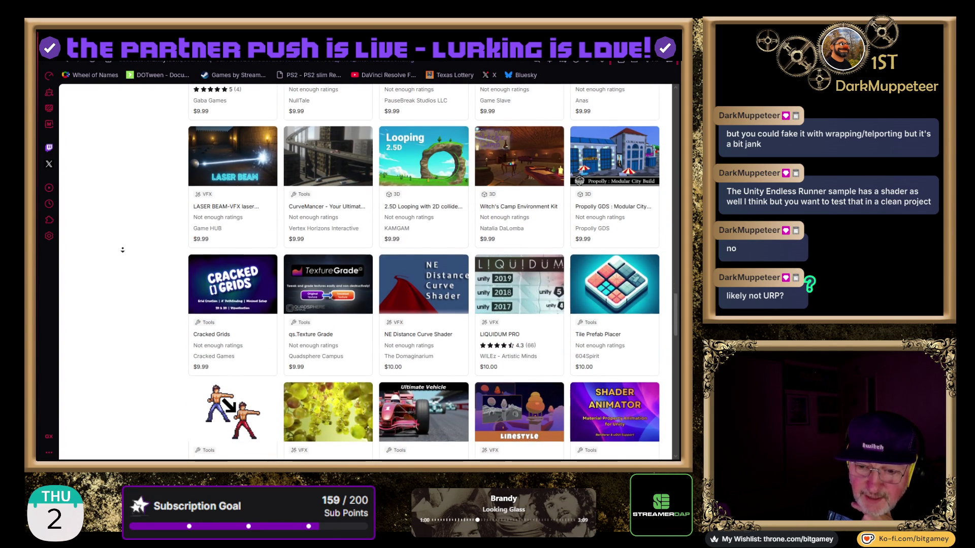
{"action": "scroll", "coordinate": [122, 249], "scroll_direction": "down", "scroll_amount": 1}
{"action": "left_click", "coordinate": [118, 248]}
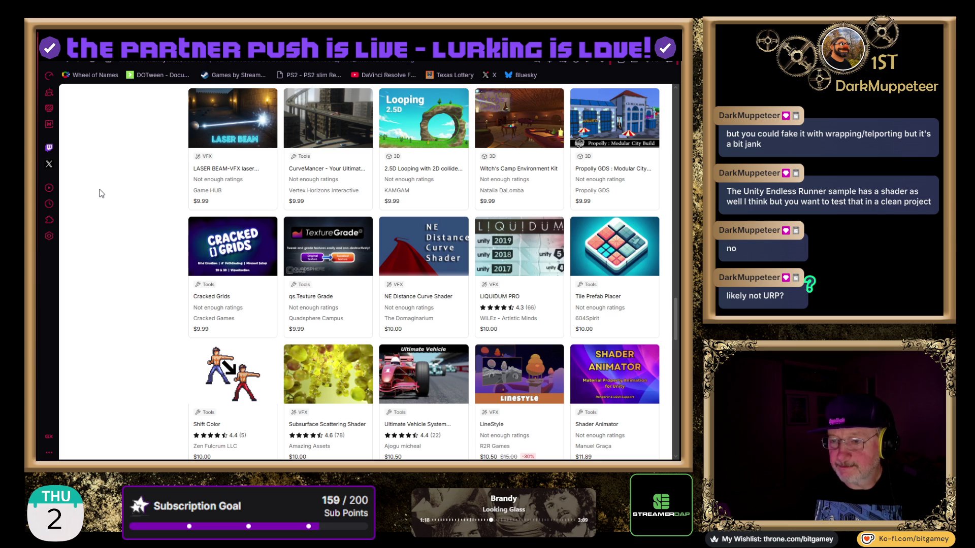
{"action": "scroll", "coordinate": [101, 193], "scroll_direction": "down", "scroll_amount": 3}
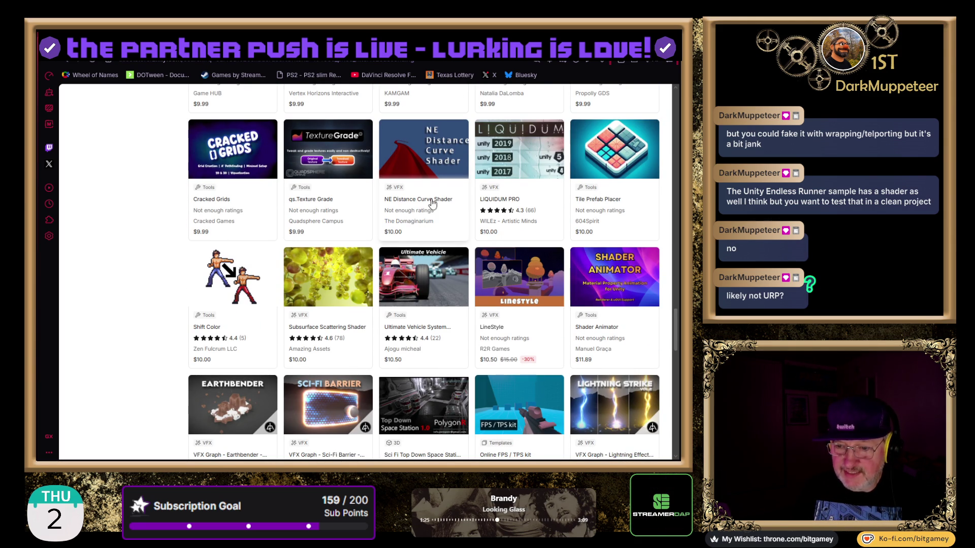
{"action": "key", "text": "Return"}
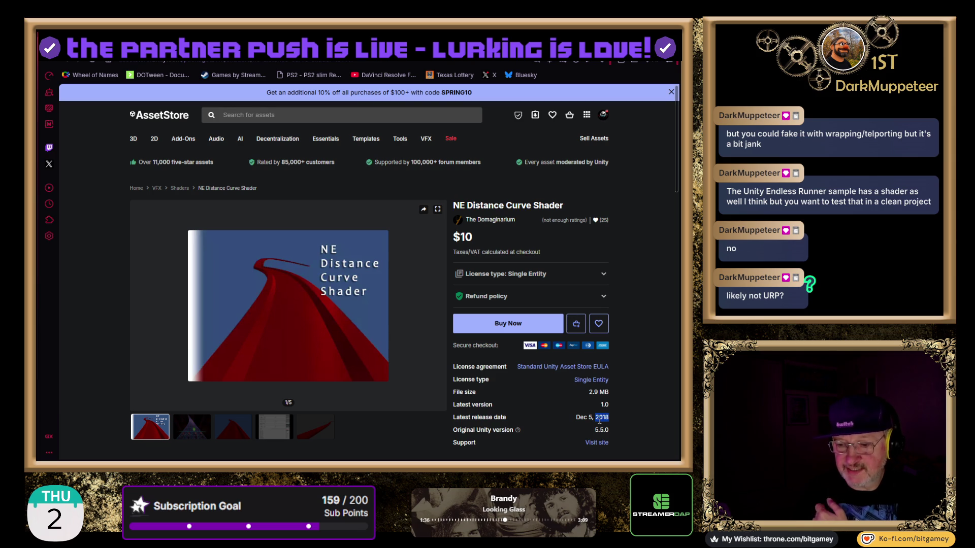
{"action": "left_click", "coordinate": [642, 409]}
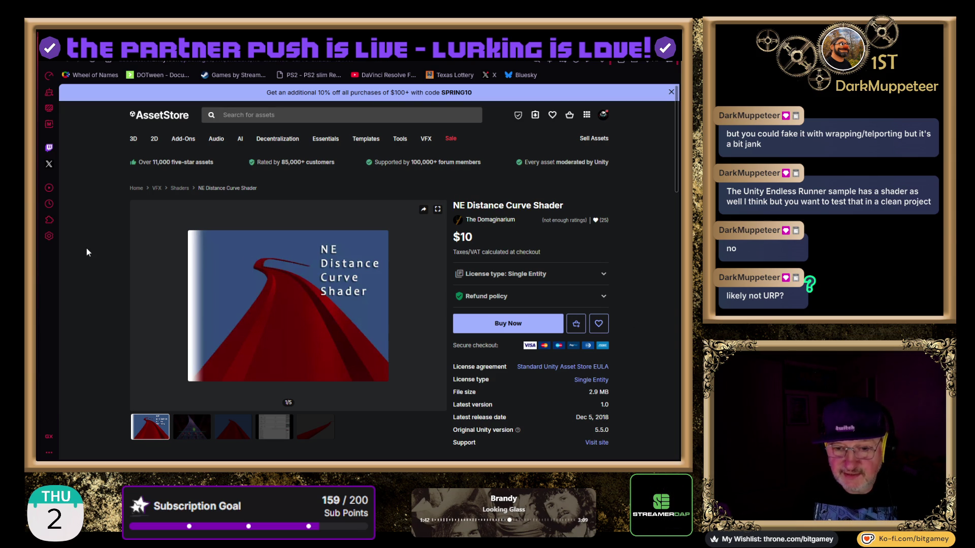
- Read the NE Distance Curve Shader overview, follow its demo link to Kongregate's Daena prototype, and press Play
{"action": "scroll", "coordinate": [86, 248], "scroll_direction": "down", "scroll_amount": 1}
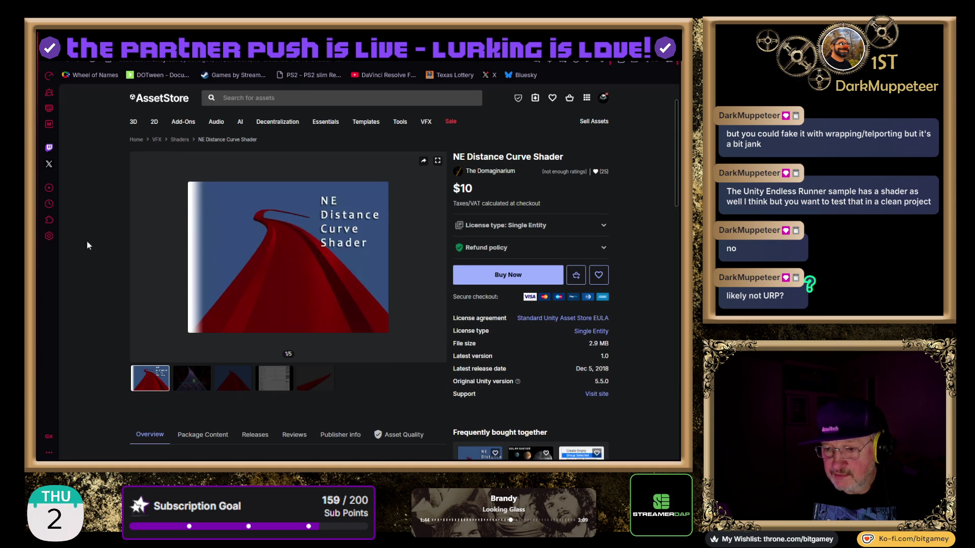
{"action": "scroll", "coordinate": [84, 236], "scroll_direction": "down", "scroll_amount": 2}
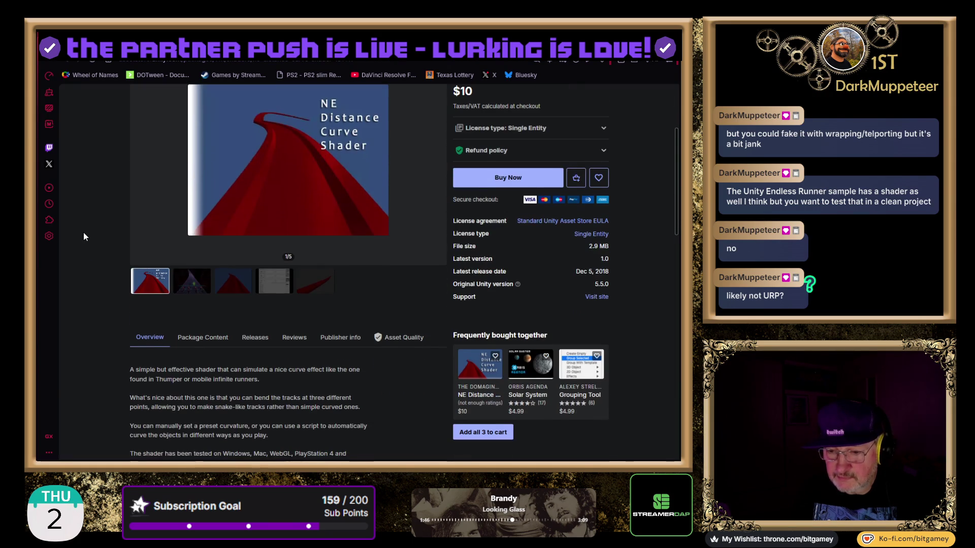
{"action": "scroll", "coordinate": [84, 236], "scroll_direction": "down", "scroll_amount": 1}
{"action": "scroll", "coordinate": [84, 236], "scroll_direction": "down", "scroll_amount": 1}
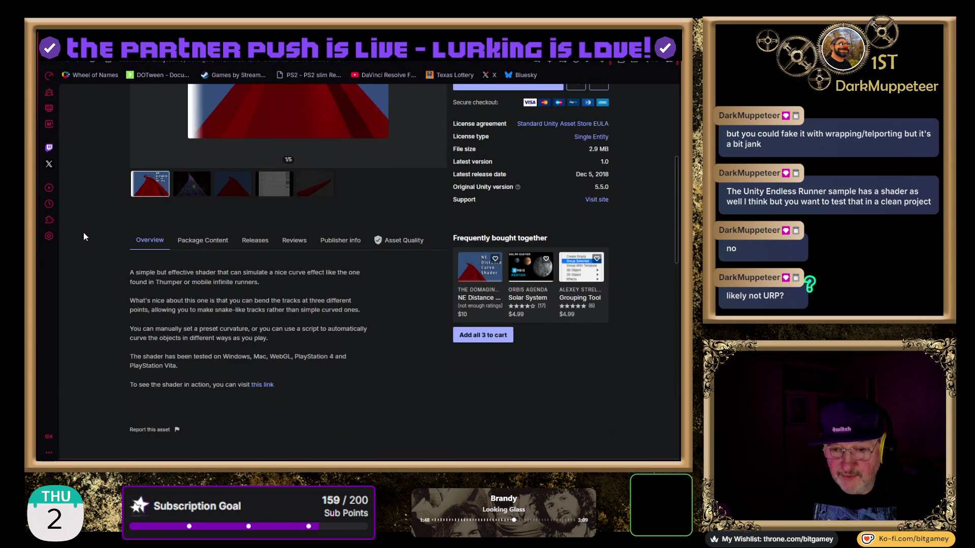
{"action": "scroll", "coordinate": [84, 237], "scroll_direction": "down", "scroll_amount": 1}
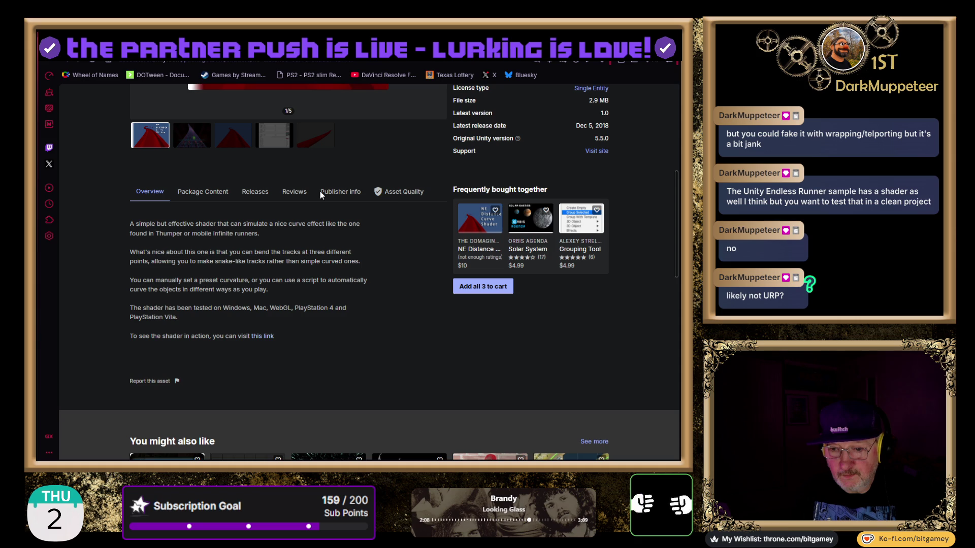
{"action": "left_click", "coordinate": [262, 336]}
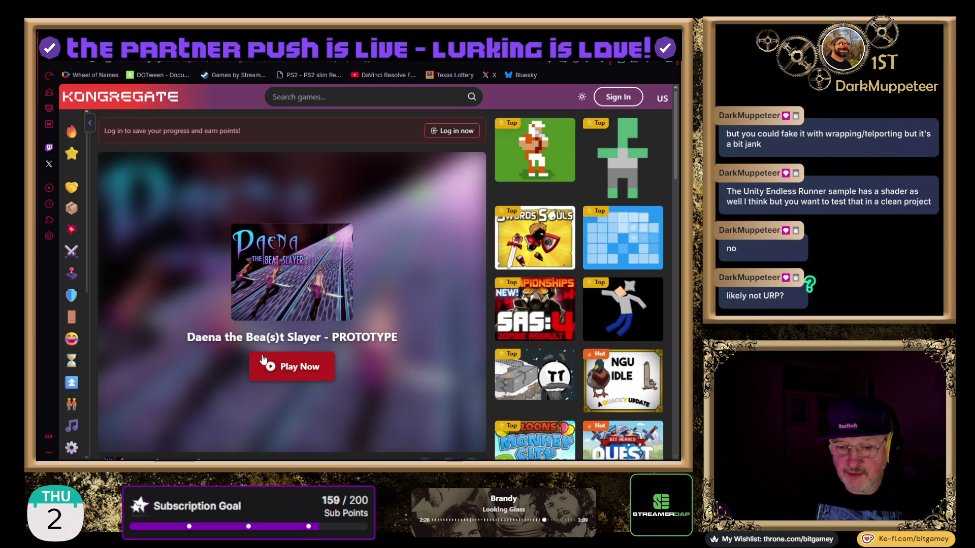
{"action": "left_click", "coordinate": [281, 370]}
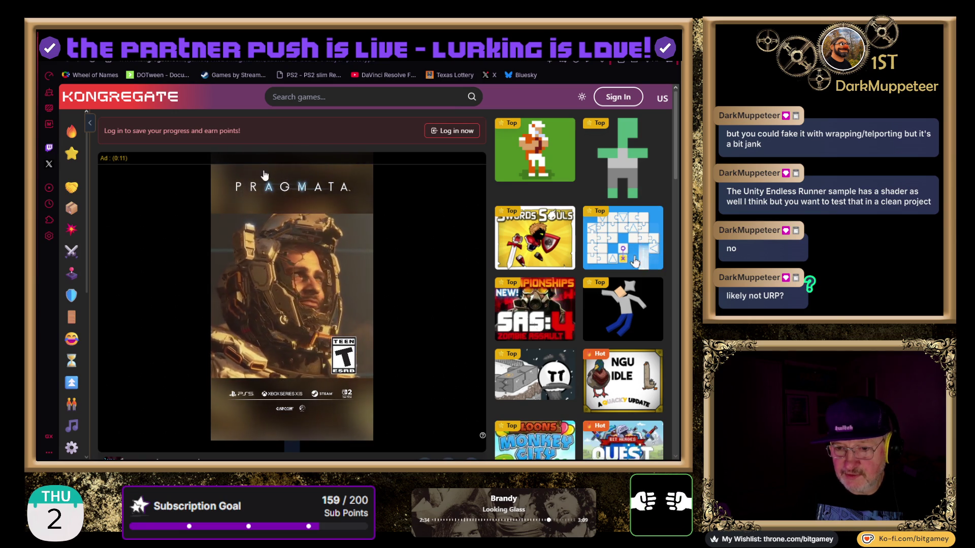
- Let the Daena game start loading, then switch to the Fare Game HB.zip download tab
{"action": "scroll", "coordinate": [245, 372], "scroll_direction": "down", "scroll_amount": 3}
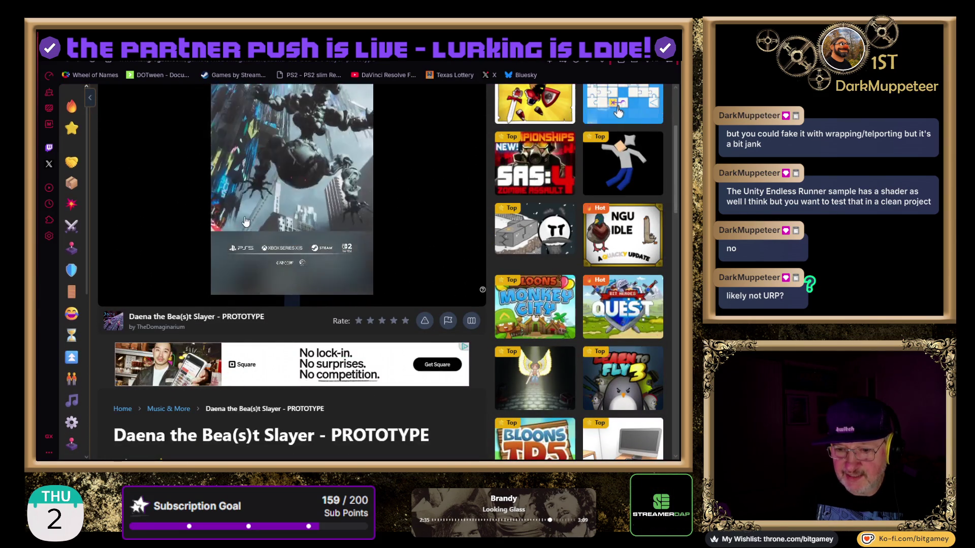
{"action": "scroll", "coordinate": [384, 270], "scroll_direction": "up", "scroll_amount": 2}
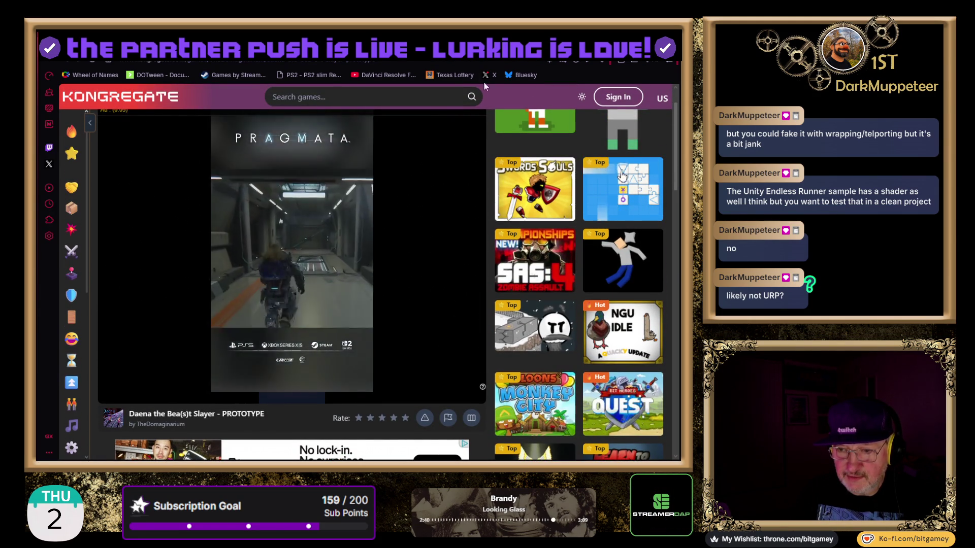
{"action": "key", "text": "ctrl+Tab"}
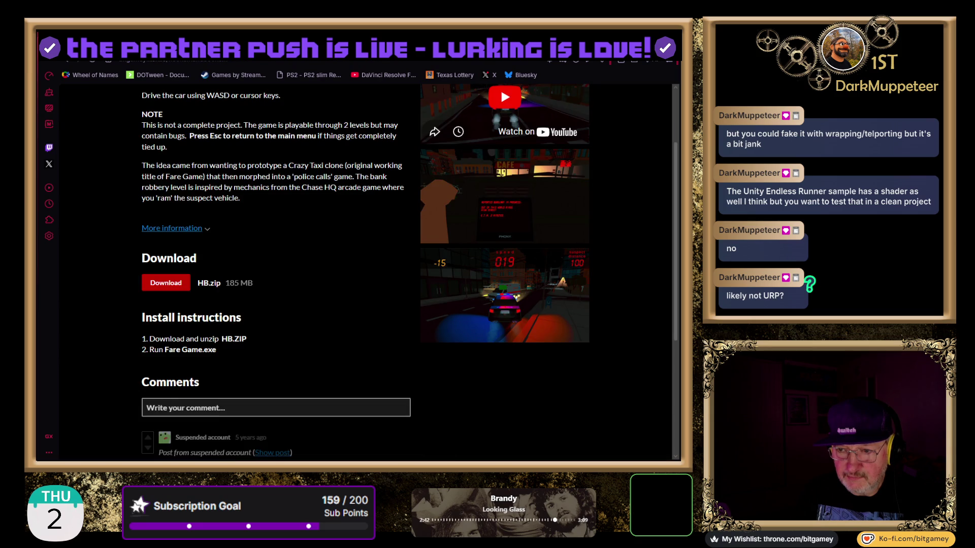
- Switch back to Kongregate, where Daena the Bea(s)t Slayer loads to its NEW GAME / EXIT title screen
{"action": "key", "text": "ctrl+shift+Tab"}
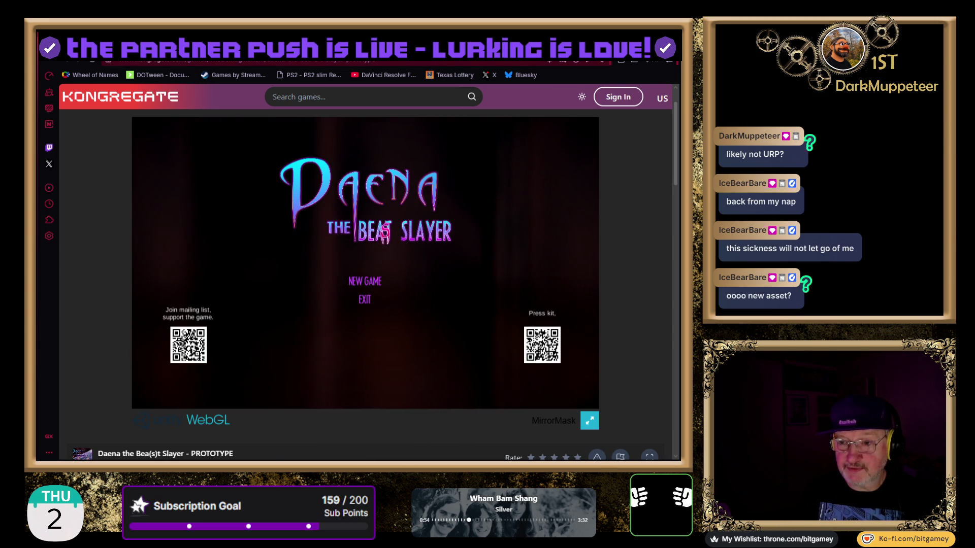
- Return to the 'curved shader' results tab (319 assets) and jump to the top of the page
{"action": "key", "text": "ctrl+Tab"}
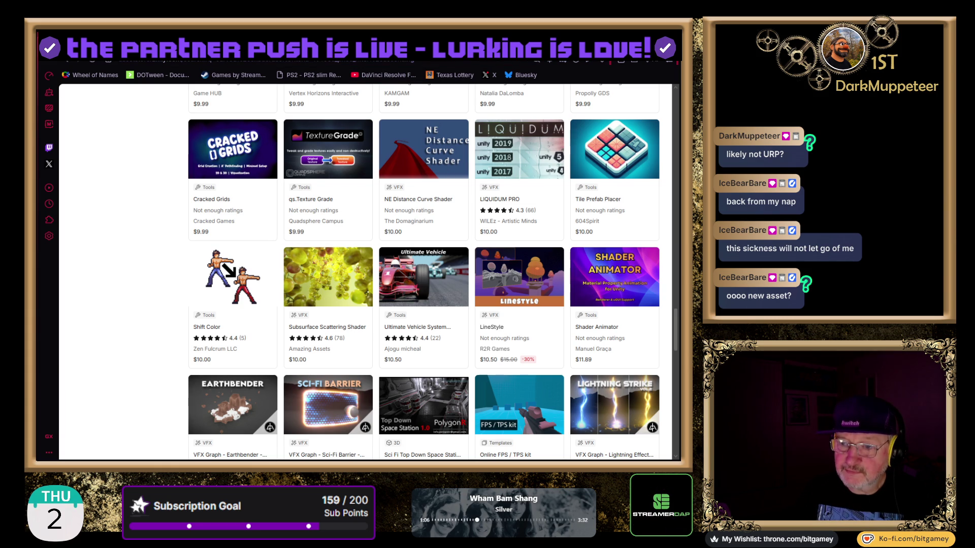
{"action": "key", "text": "Home"}
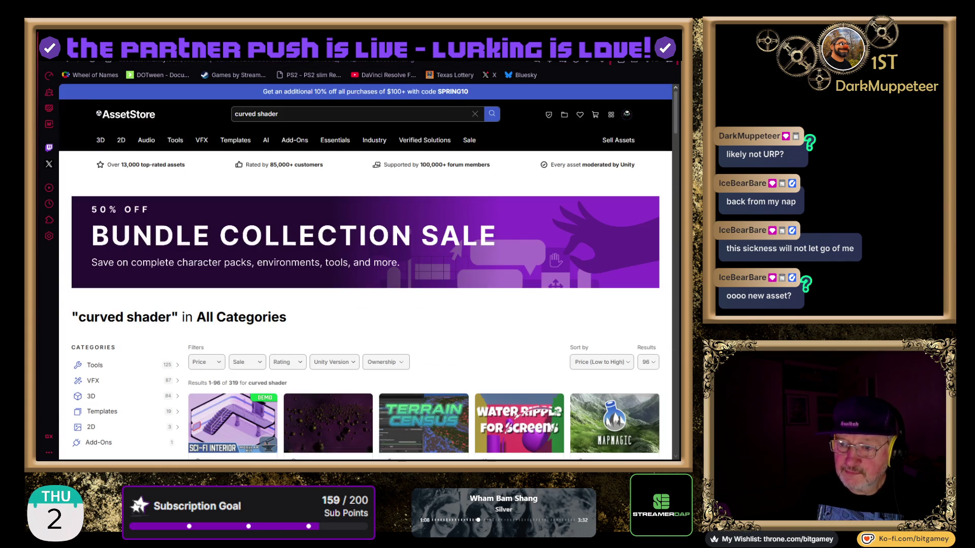
- Change the search to 'curved world shader' and run it
{"action": "left_click", "coordinate": [446, 142]}
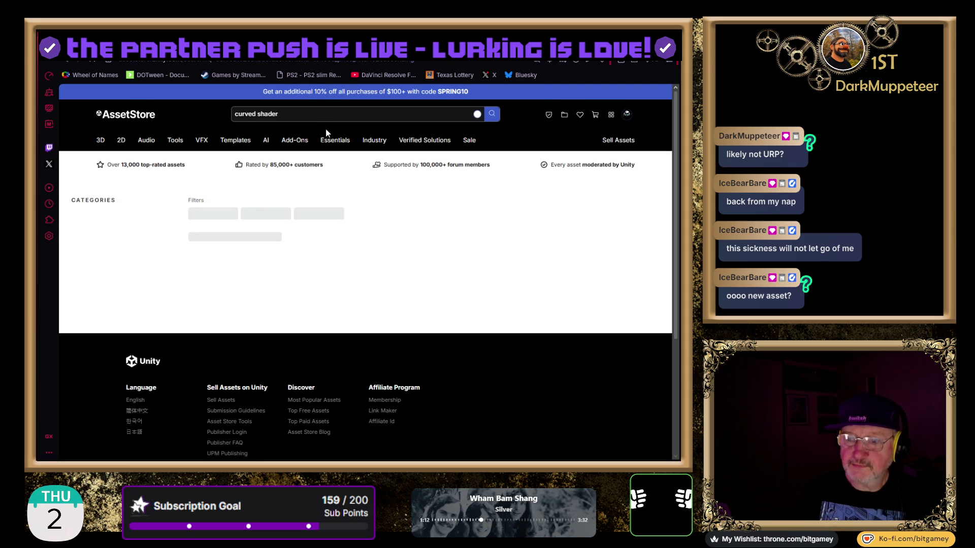
{"action": "left_click", "coordinate": [319, 114]}
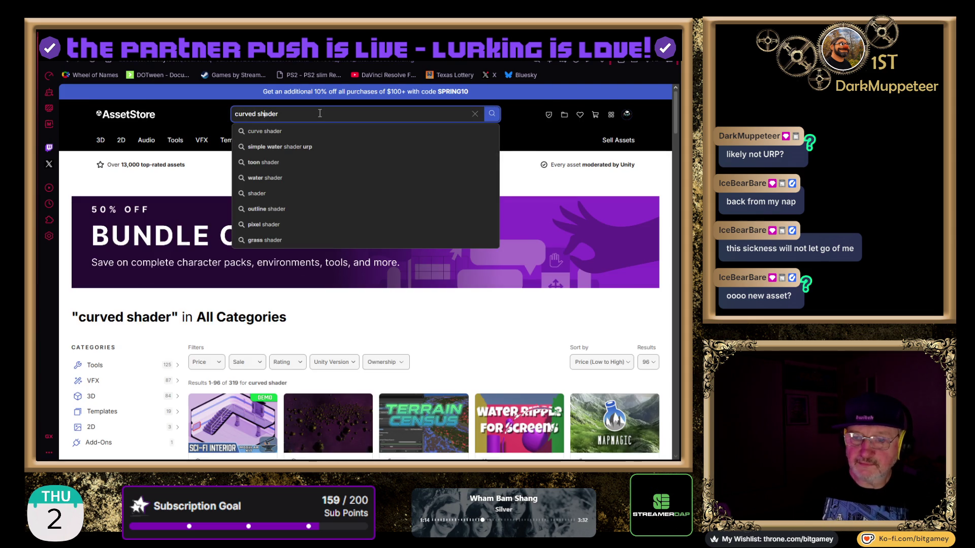
{"action": "type", "text": "worl"}
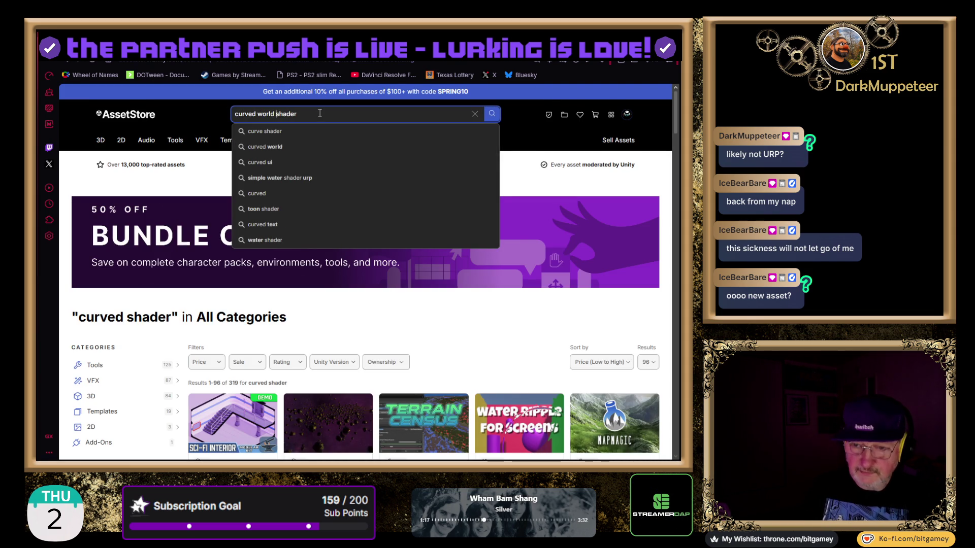
{"action": "key", "text": "Return"}
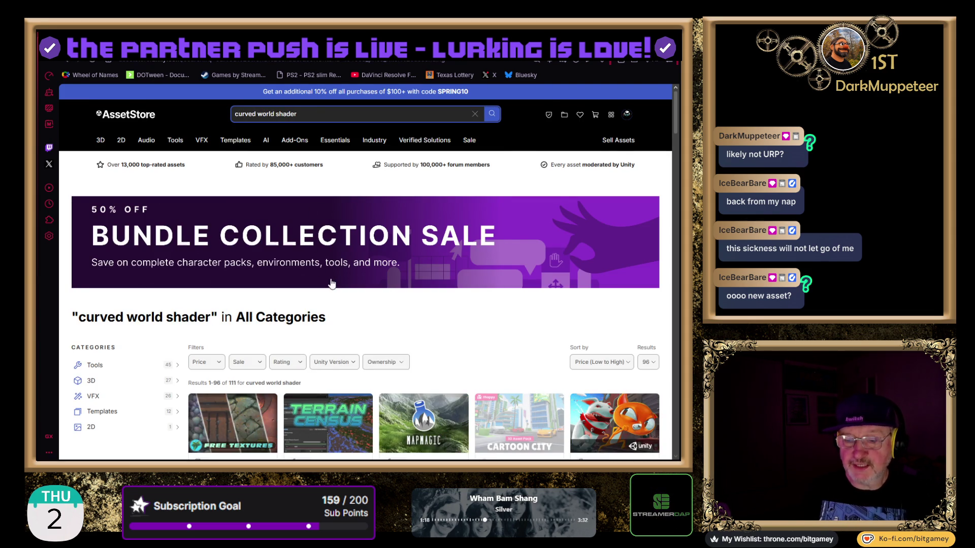
- Sort the 111 results by Popularity so Curved World ($40) comes first
{"action": "scroll", "coordinate": [357, 222], "scroll_direction": "down", "scroll_amount": 3}
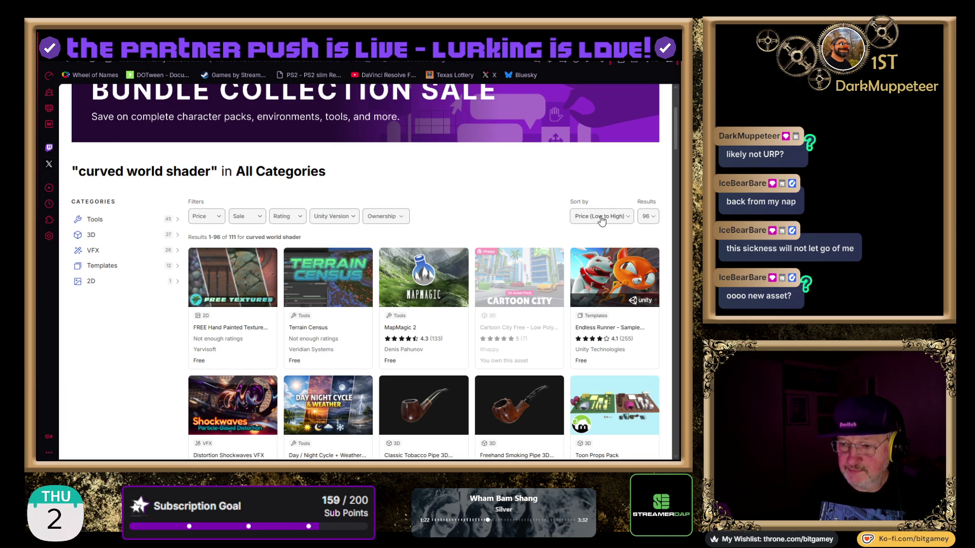
{"action": "left_click", "coordinate": [594, 304]}
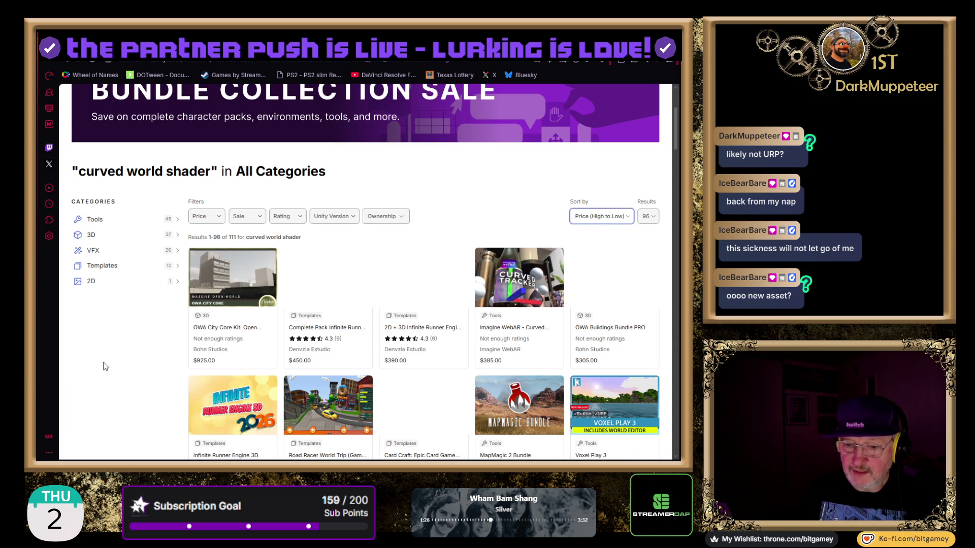
{"action": "scroll", "coordinate": [120, 364], "scroll_direction": "down", "scroll_amount": 3}
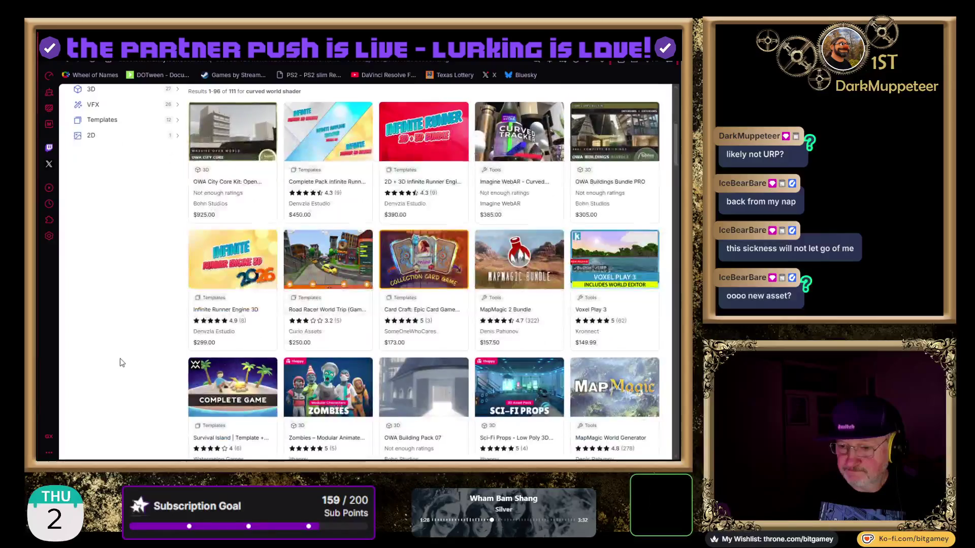
{"action": "scroll", "coordinate": [122, 362], "scroll_direction": "down", "scroll_amount": 5}
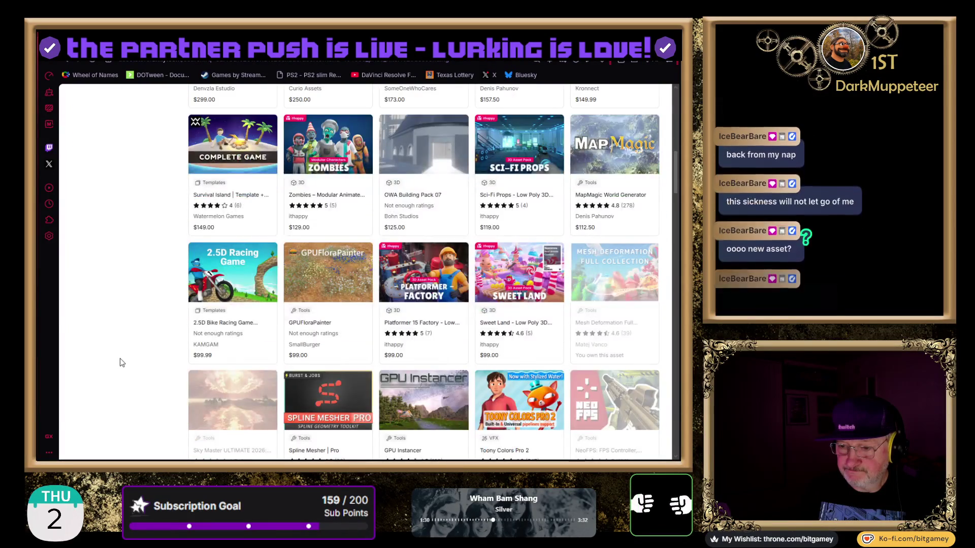
{"action": "scroll", "coordinate": [121, 361], "scroll_direction": "up", "scroll_amount": 10}
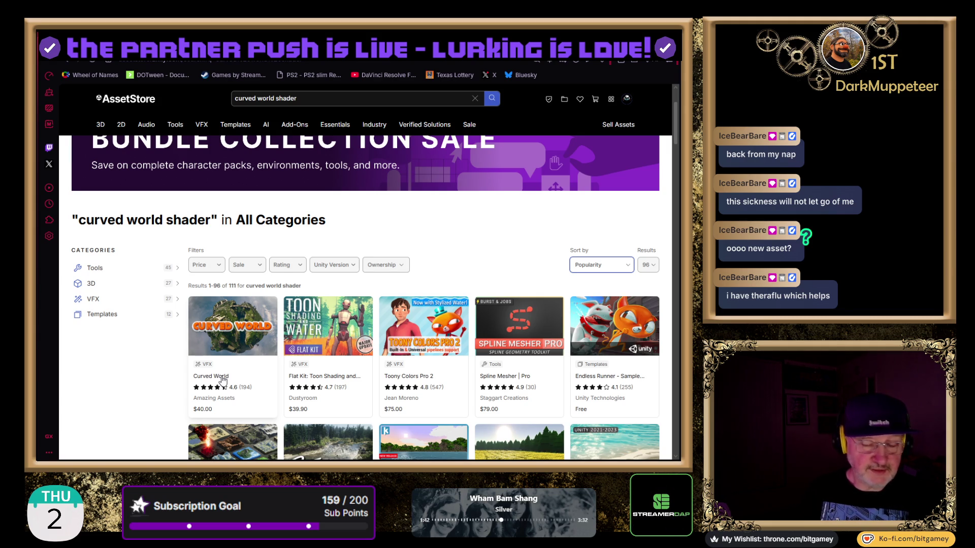
- Open Curved World, play its demo video to the road scene, then show the title-art gallery image
{"action": "left_click", "coordinate": [215, 381]}
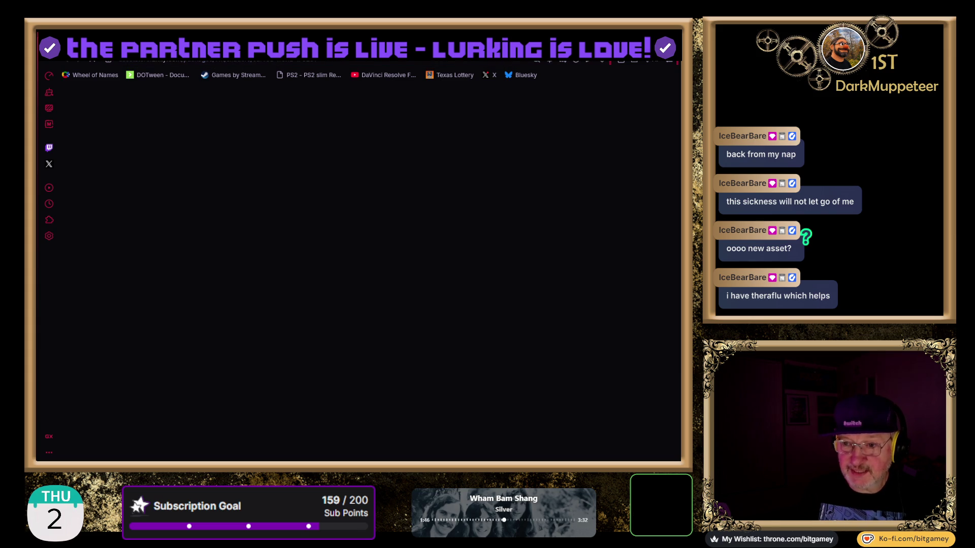
{"action": "key", "text": "alt+Left"}
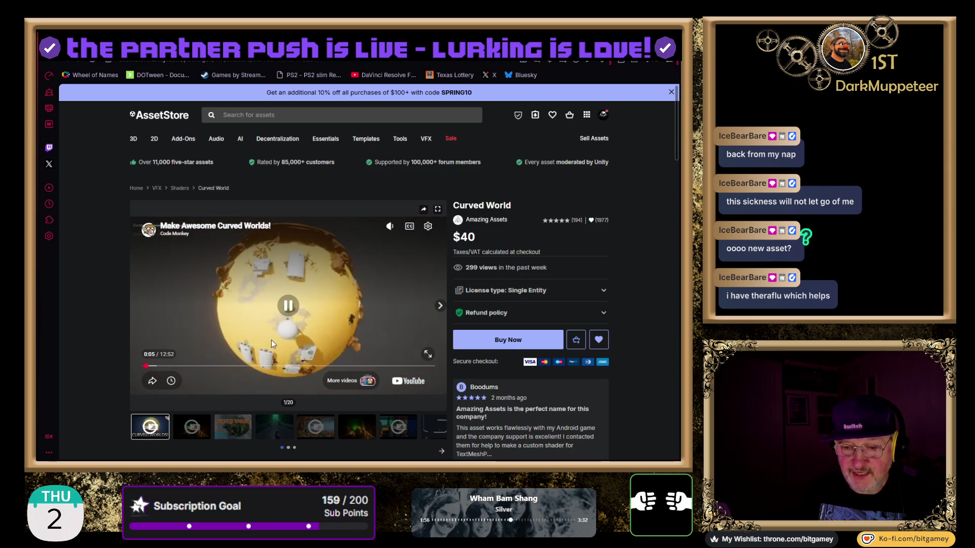
{"action": "left_click_drag", "start_coordinate": [146, 368], "coordinate": [146, 371]}
{"action": "left_click", "coordinate": [144, 366]}
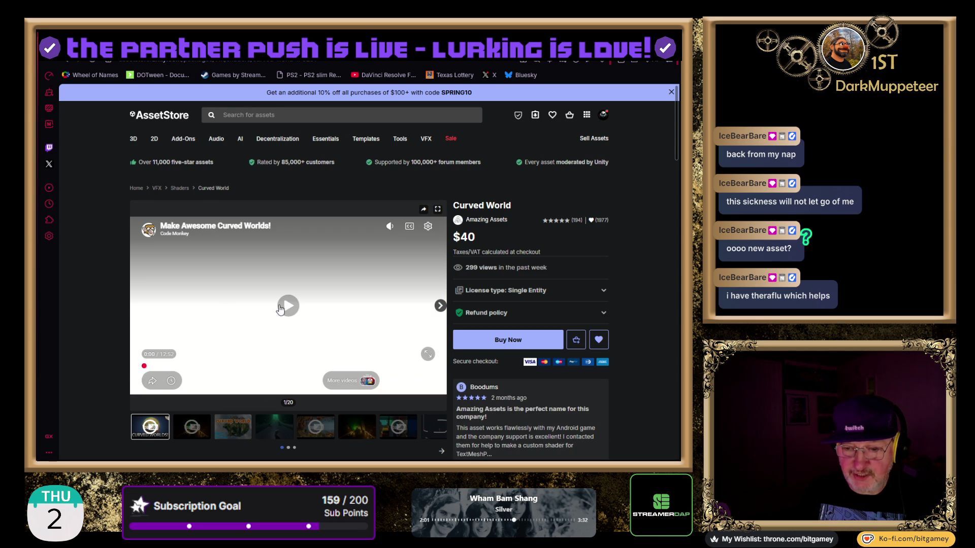
{"action": "left_click", "coordinate": [280, 309]}
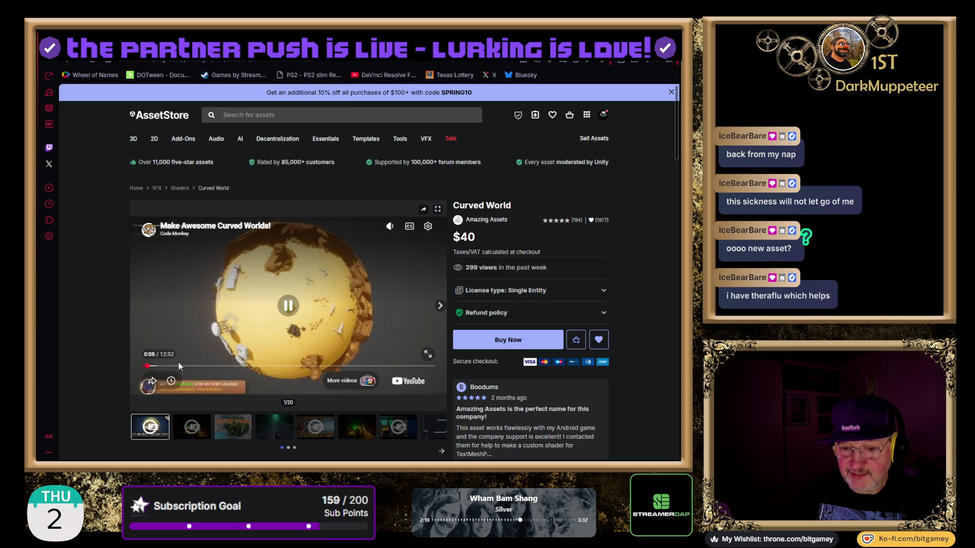
{"action": "left_click", "coordinate": [195, 366]}
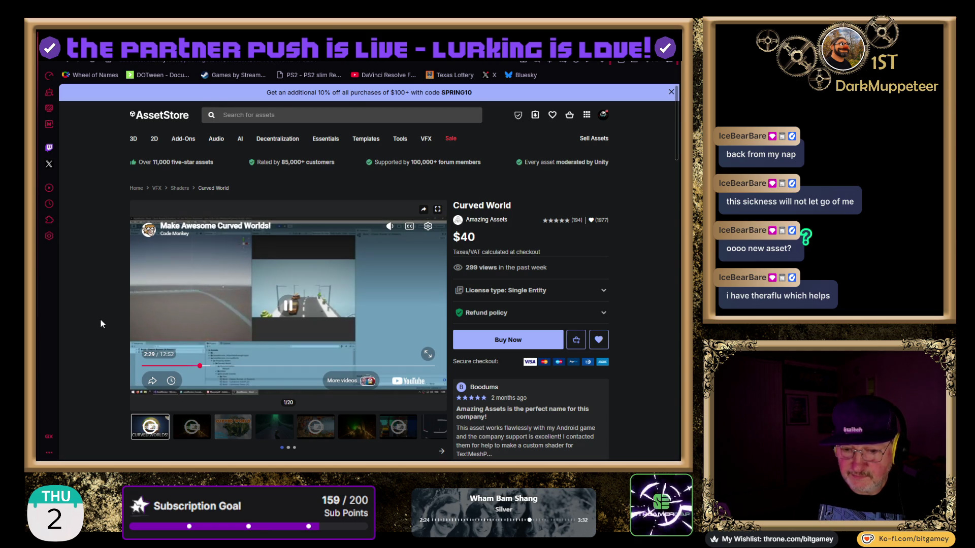
{"action": "left_click", "coordinate": [229, 428]}
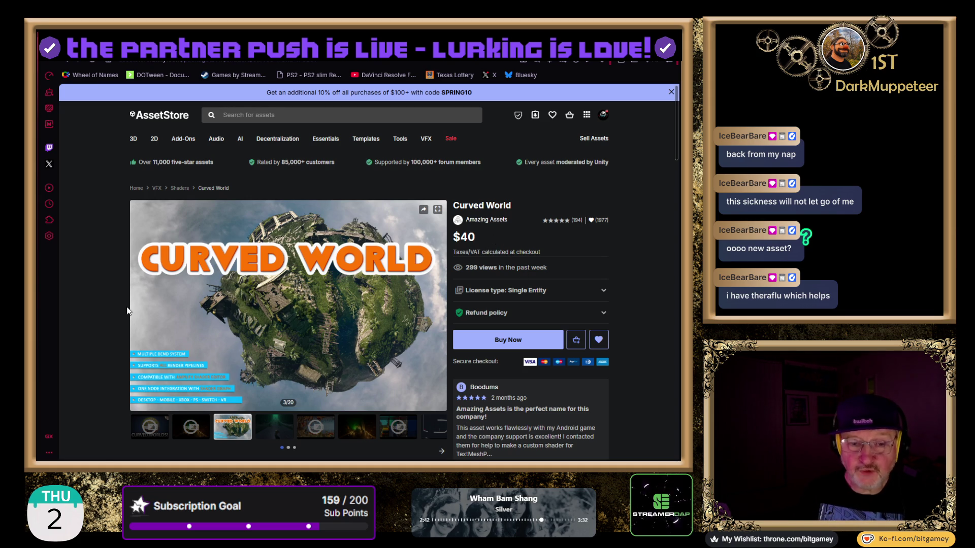
{"action": "scroll", "coordinate": [91, 333], "scroll_direction": "down", "scroll_amount": 10}
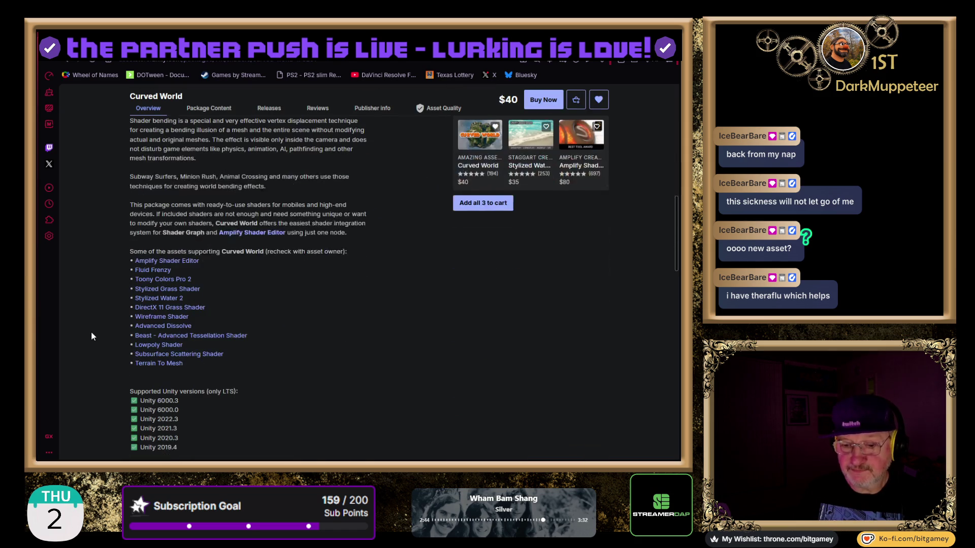
{"action": "scroll", "coordinate": [92, 333], "scroll_direction": "down", "scroll_amount": 3}
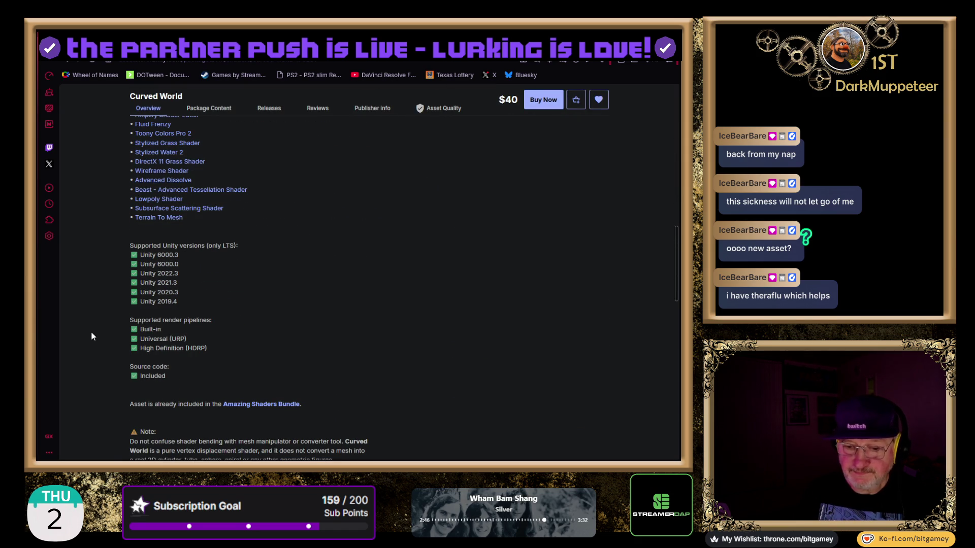
{"action": "left_click_drag", "start_coordinate": [210, 349], "coordinate": [132, 331]}
{"action": "left_click", "coordinate": [309, 353]}
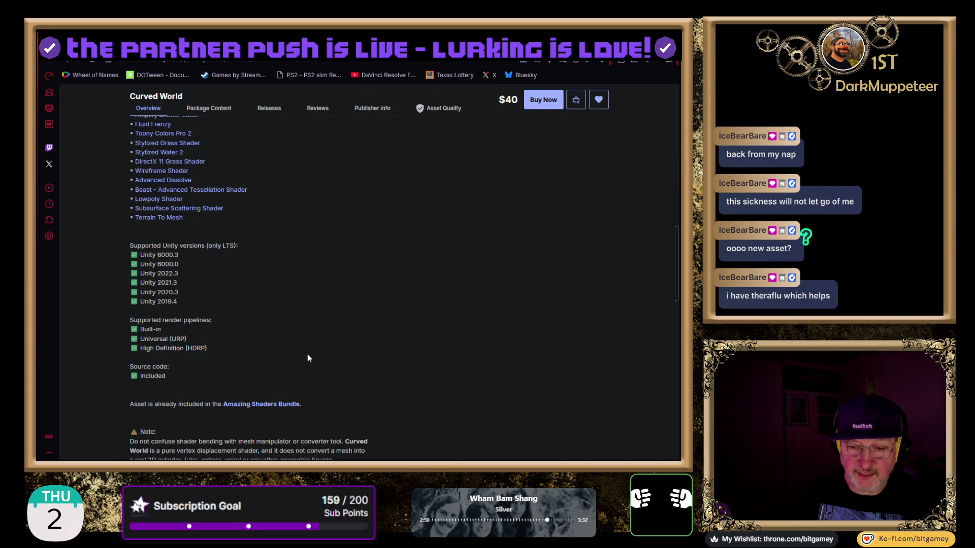
{"action": "left_click_drag", "start_coordinate": [192, 304], "coordinate": [111, 252]}
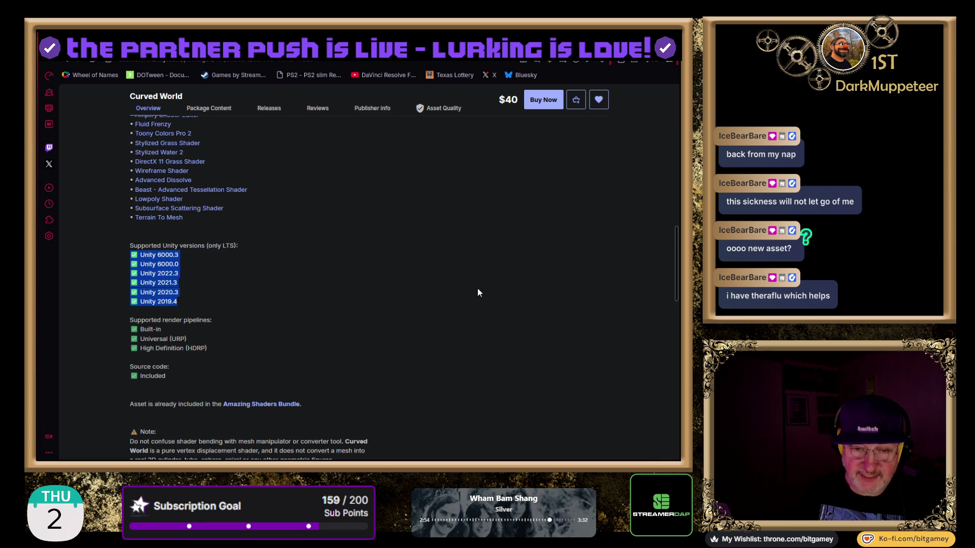
{"action": "scroll", "coordinate": [509, 280], "scroll_direction": "down", "scroll_amount": 2}
{"action": "left_click", "coordinate": [517, 298]}
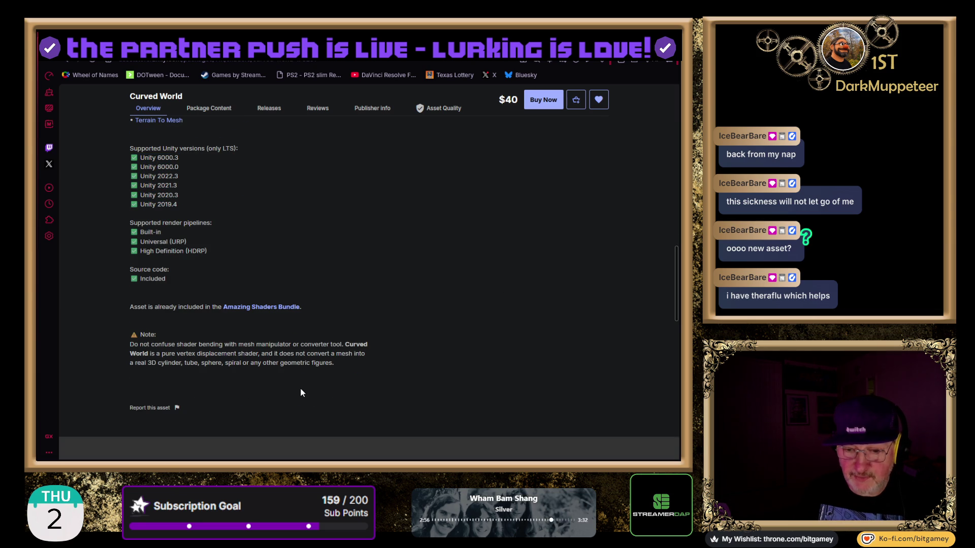
{"action": "mouse_move", "coordinate": [130, 345]}
{"action": "left_mouse_down"}
{"action": "mouse_move", "coordinate": [340, 349]}
{"action": "mouse_move", "coordinate": [209, 355]}
{"action": "mouse_move", "coordinate": [325, 352]}
{"action": "mouse_move", "coordinate": [181, 367]}
{"action": "mouse_move", "coordinate": [264, 364]}
{"action": "left_mouse_up"}
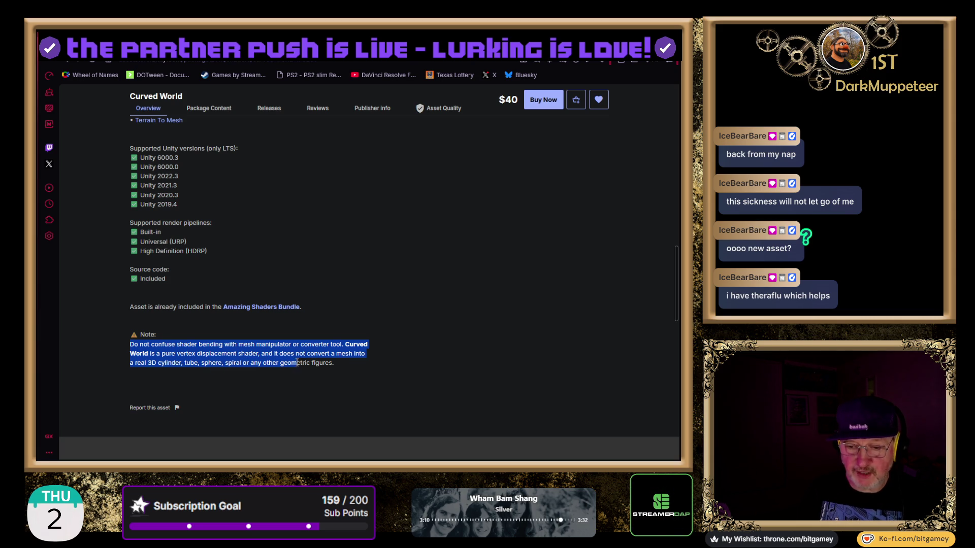
{"action": "left_click", "coordinate": [93, 323]}
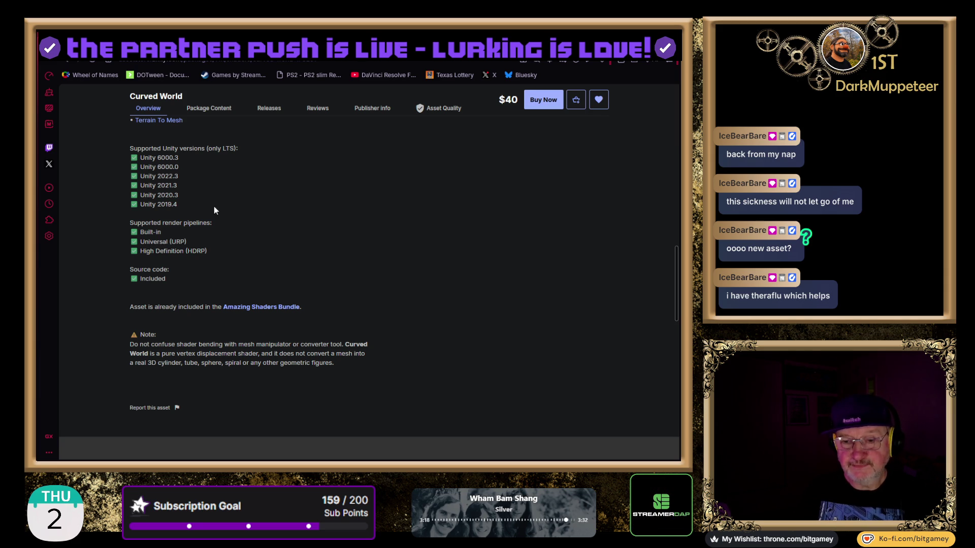
{"action": "scroll", "coordinate": [399, 203], "scroll_direction": "up", "scroll_amount": 15}
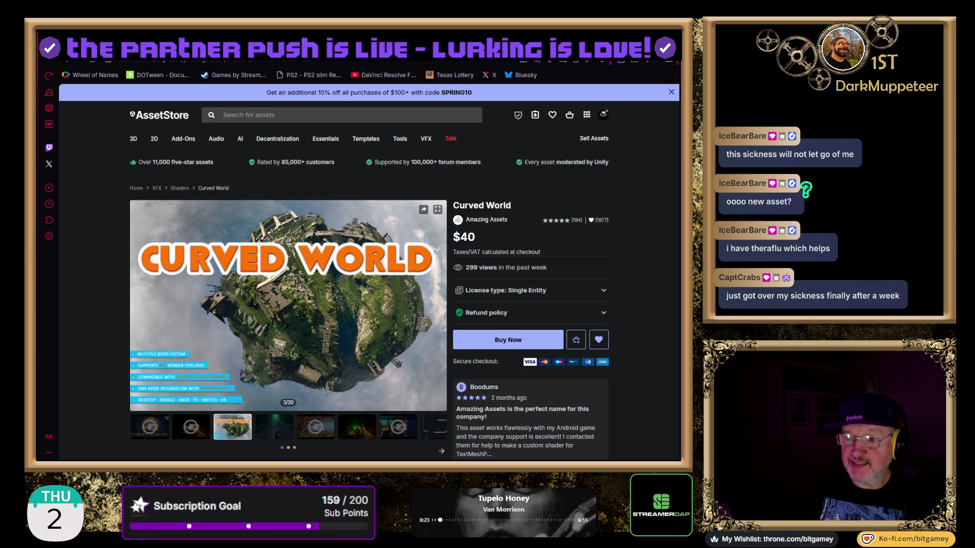
{"action": "key", "text": "alt+Left"}
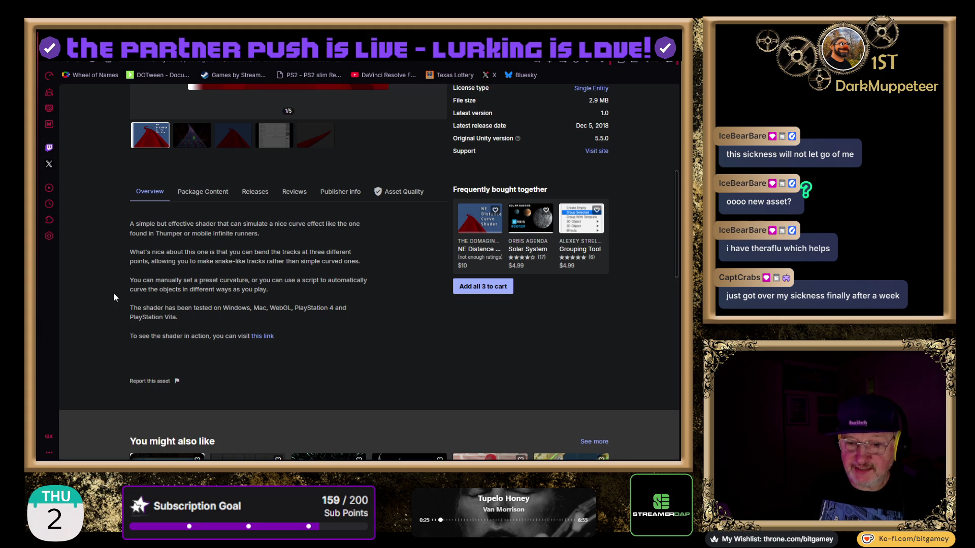
- Scroll through the NE Distance Curve Shader description, then switch to the Daena game tab on Kongregate
{"action": "scroll", "coordinate": [105, 285], "scroll_direction": "up", "scroll_amount": 5}
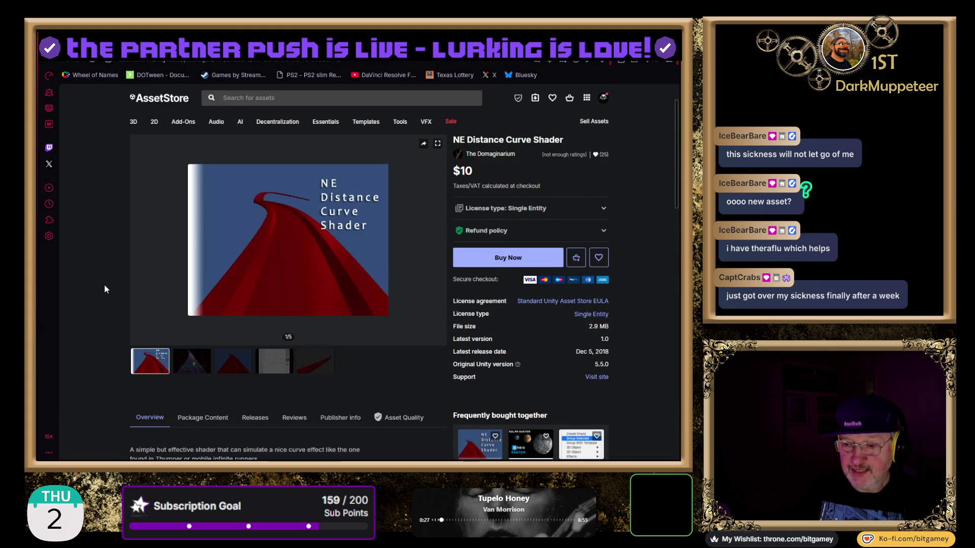
{"action": "scroll", "coordinate": [608, 308], "scroll_direction": "down", "scroll_amount": 2}
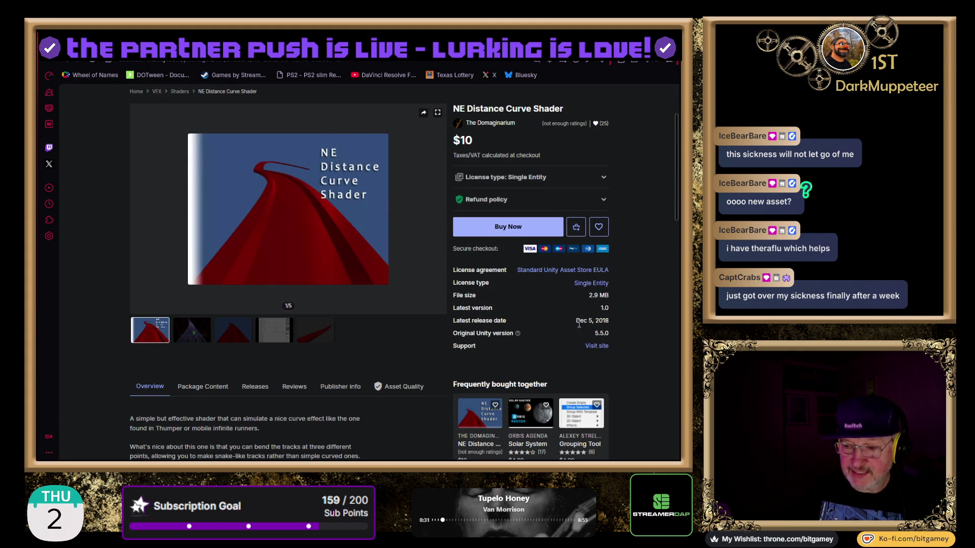
{"action": "scroll", "coordinate": [110, 306], "scroll_direction": "down", "scroll_amount": 6}
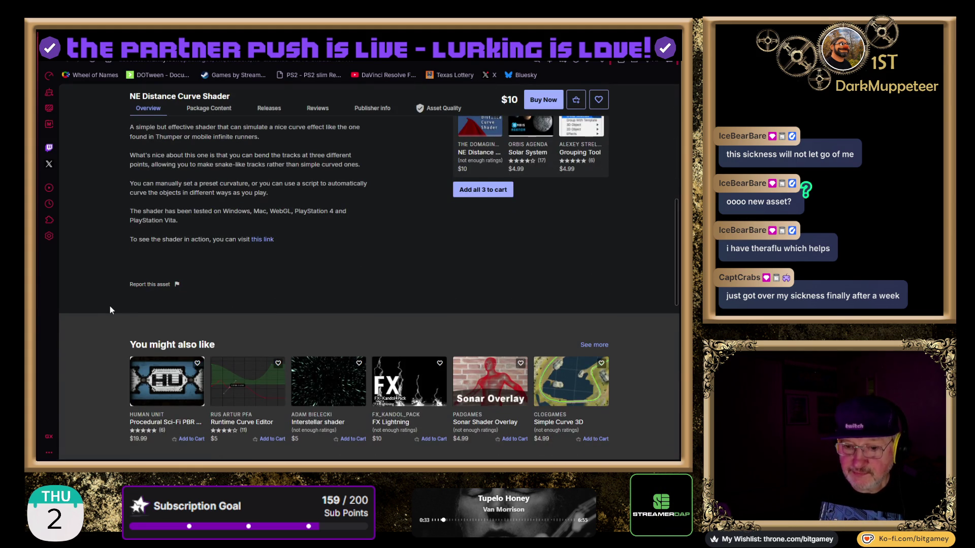
{"action": "scroll", "coordinate": [109, 306], "scroll_direction": "up", "scroll_amount": 2}
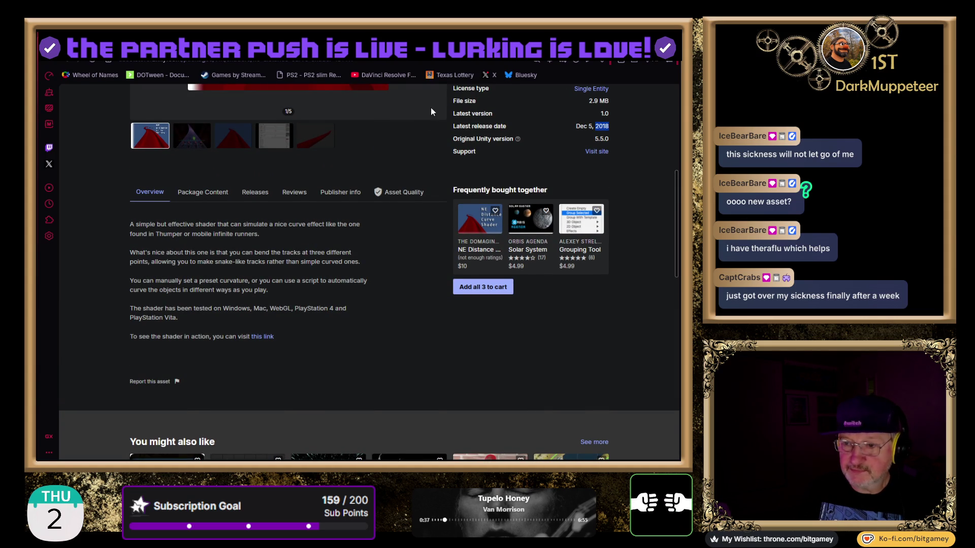
{"action": "key", "text": "ctrl+Tab"}
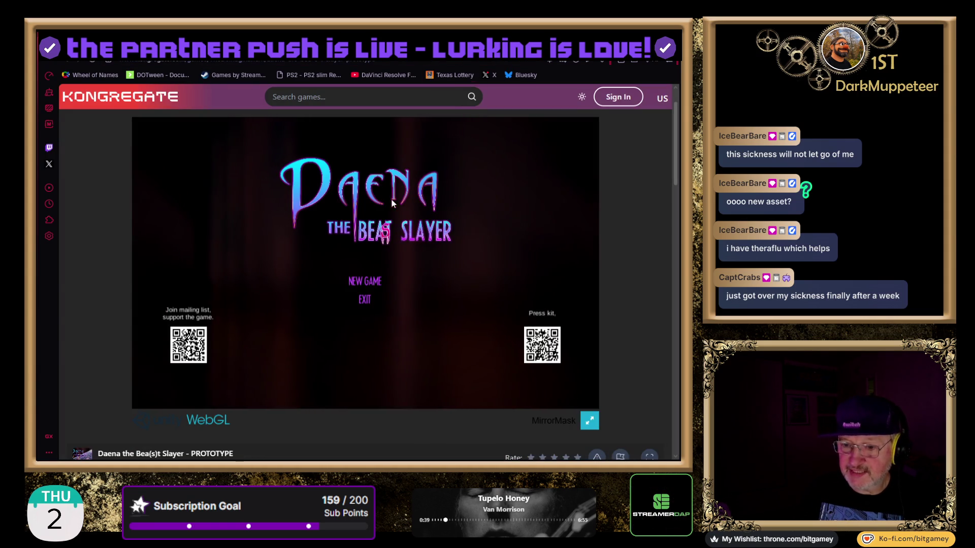
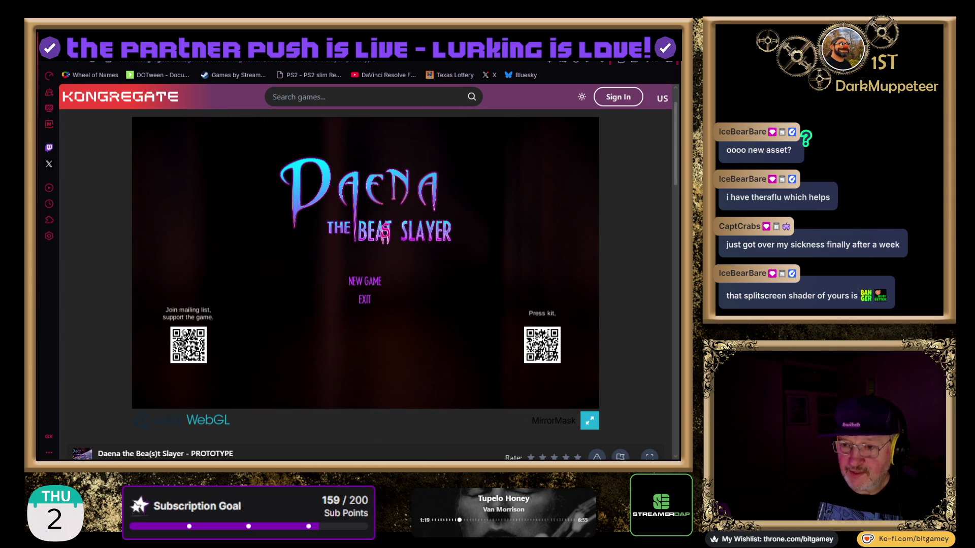
- Switch to The Domaginarium's 2018 curve shader listing and show its 8-file package contents
{"action": "key", "text": "ctrl+Tab"}
{"action": "key", "text": "ctrl+Tab"}
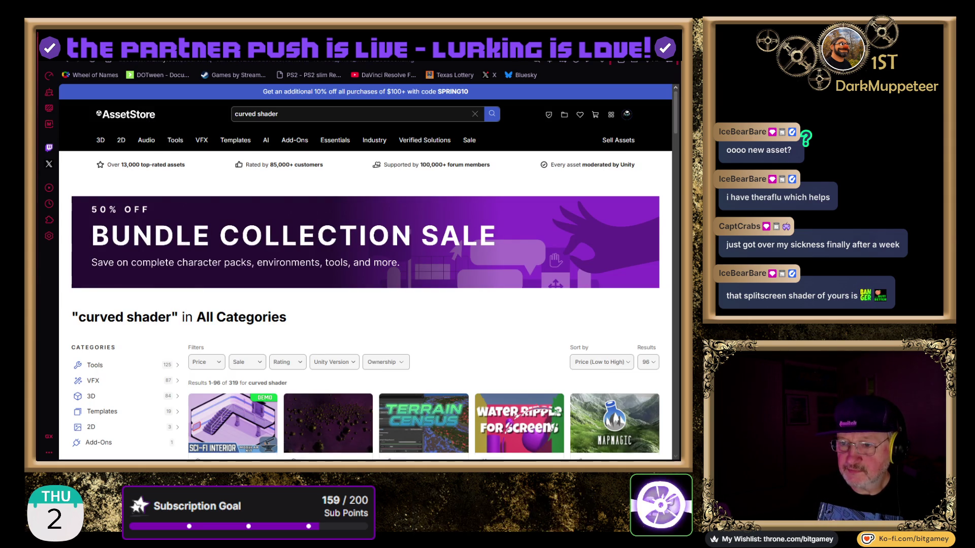
{"action": "key", "text": "ctrl+shift+Tab"}
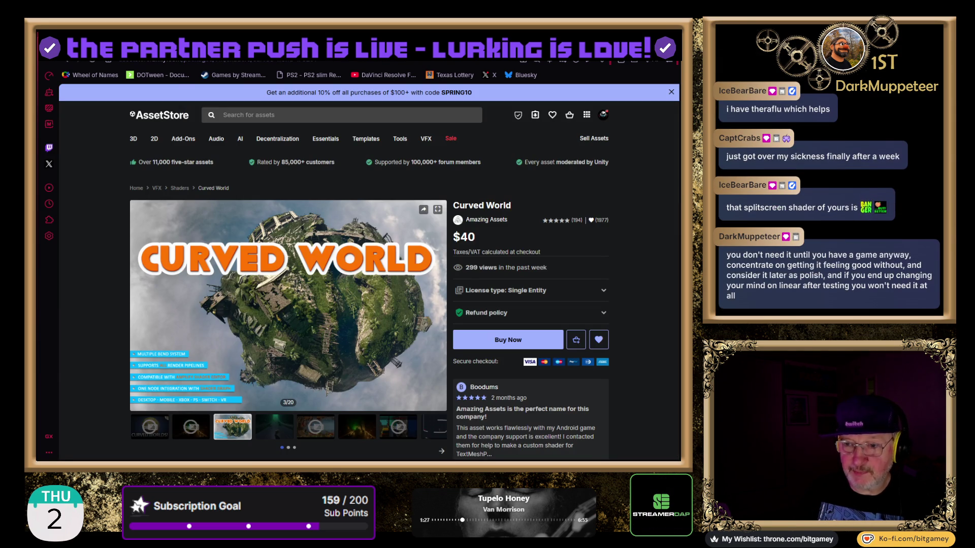
{"action": "key", "text": "ctrl+Tab"}
{"action": "left_click", "coordinate": [202, 221]}
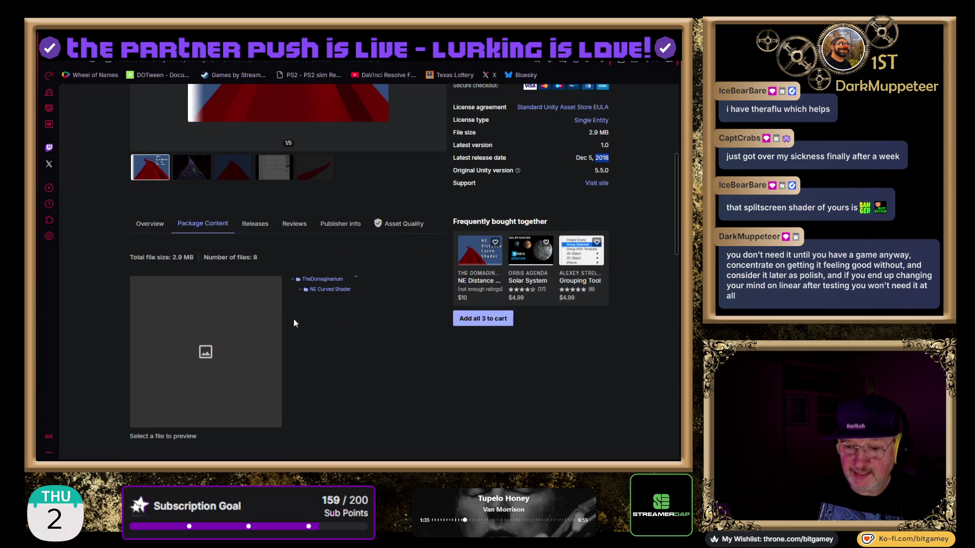
- Expand the NE Curved Shader and Sample folders, then view the Version 1.0 release history
{"action": "left_click", "coordinate": [300, 290]}
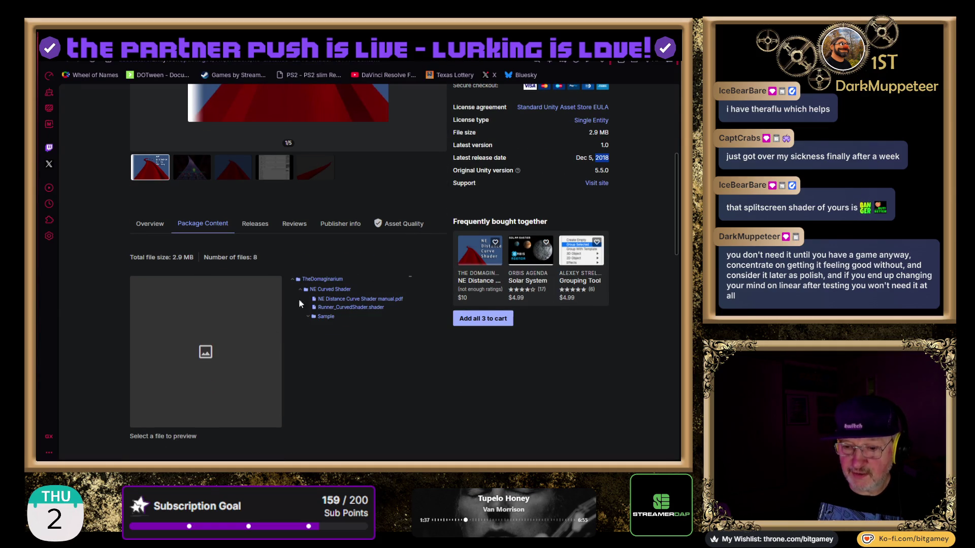
{"action": "left_click", "coordinate": [307, 317]}
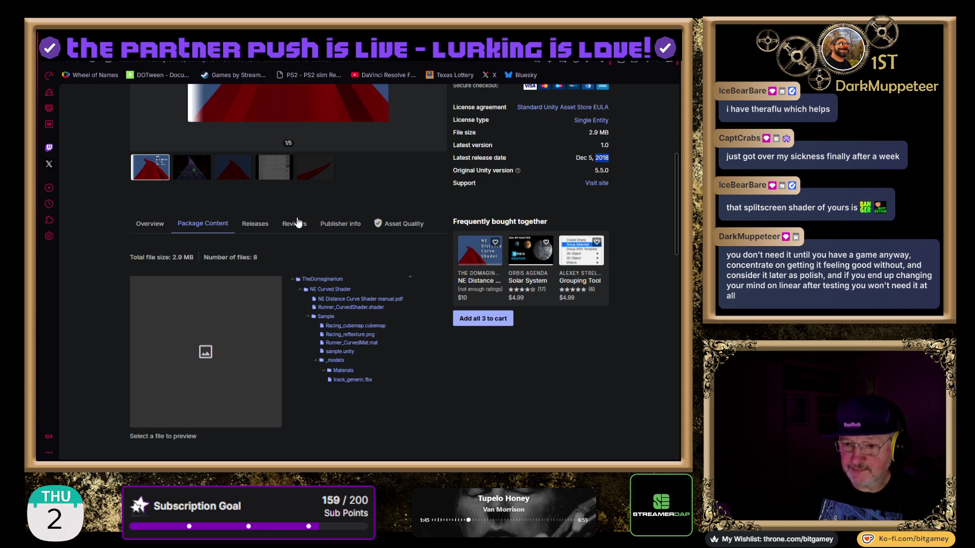
{"action": "left_click", "coordinate": [256, 224]}
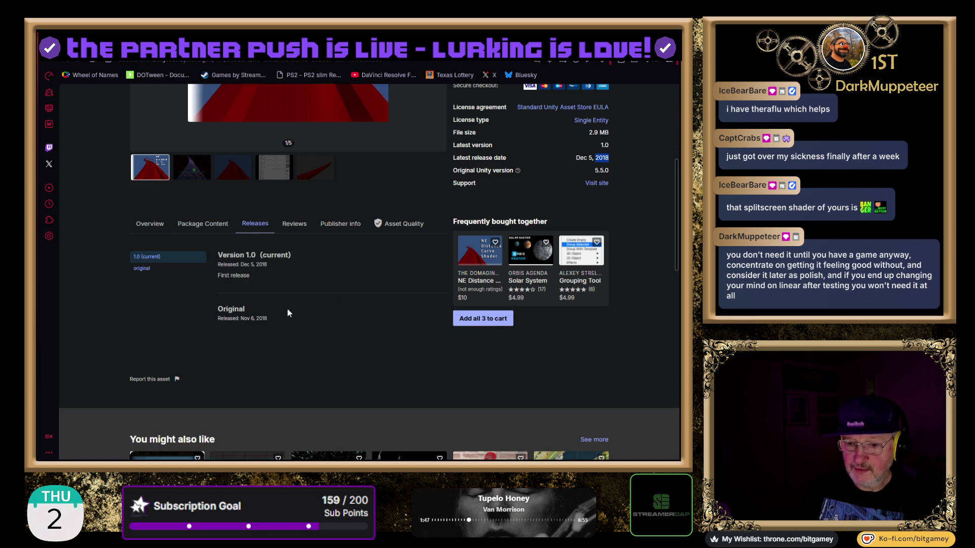
- Highlight the Version 1.0 release date, check the reviews, and view The Domaginarium's publisher details
{"action": "double_click", "coordinate": [261, 265]}
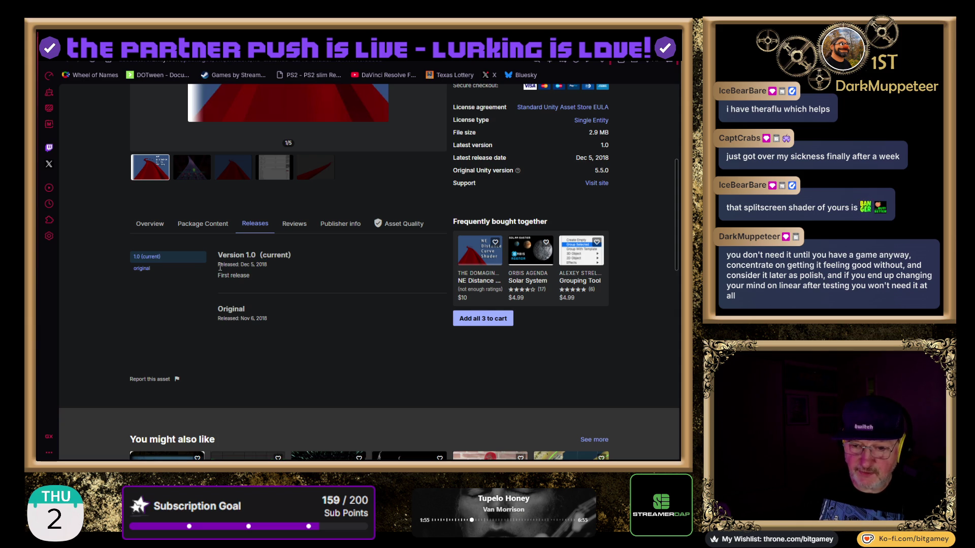
{"action": "left_click_drag", "start_coordinate": [250, 264], "coordinate": [268, 265]}
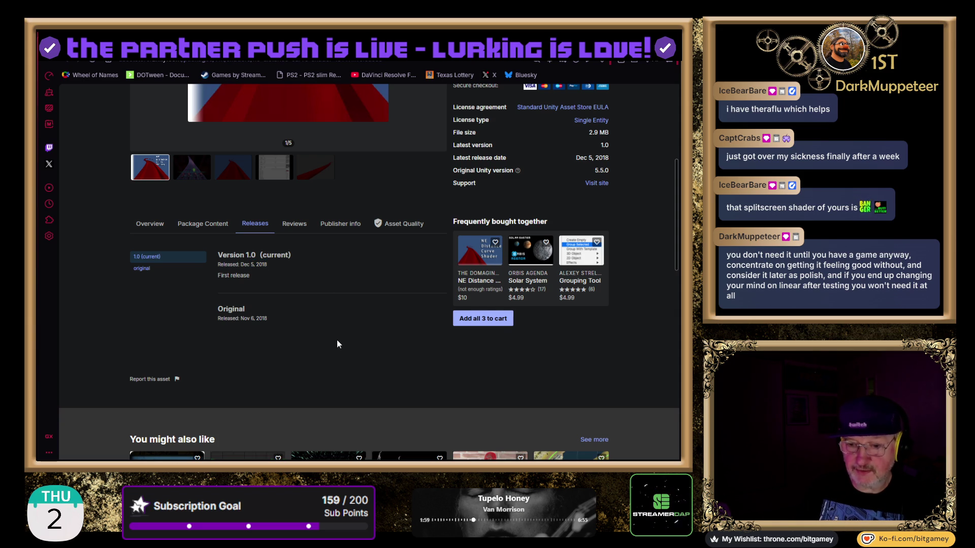
{"action": "left_click", "coordinate": [290, 233]}
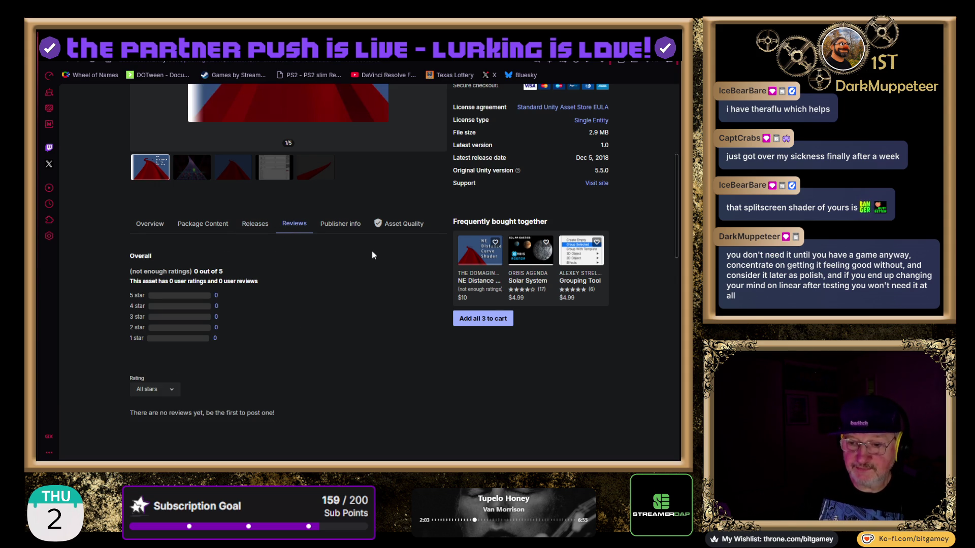
{"action": "left_click", "coordinate": [341, 224]}
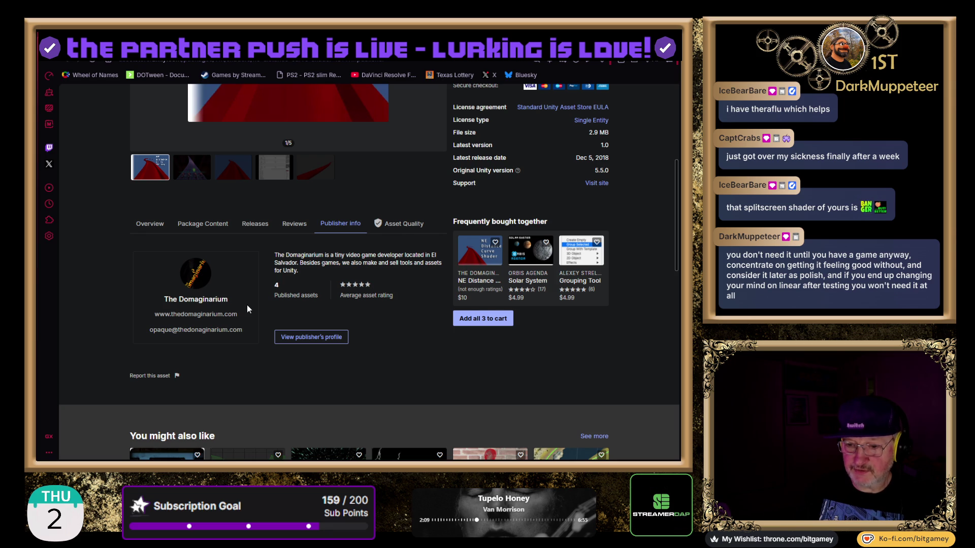
{"action": "scroll", "coordinate": [254, 304], "scroll_direction": "down", "scroll_amount": 1}
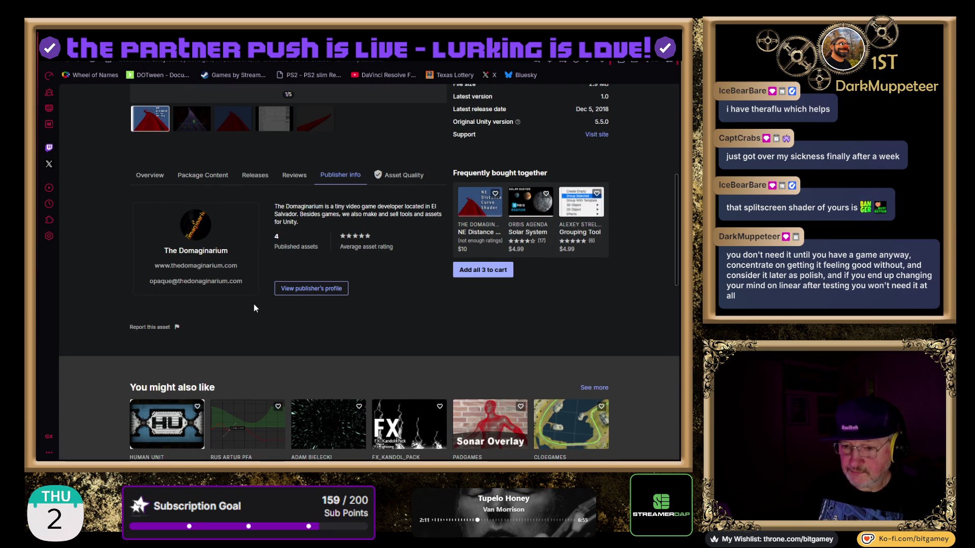
- Browse The Domaginarium's own website and its game catalogue
{"action": "left_click", "coordinate": [160, 267]}
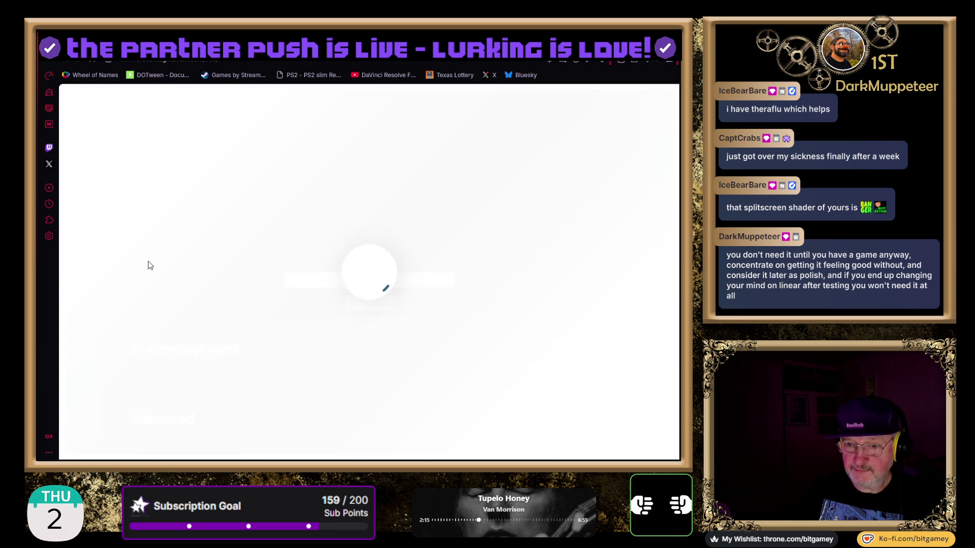
{"action": "scroll", "coordinate": [149, 264], "scroll_direction": "down", "scroll_amount": 5}
{"action": "scroll", "coordinate": [150, 265], "scroll_direction": "down", "scroll_amount": 7}
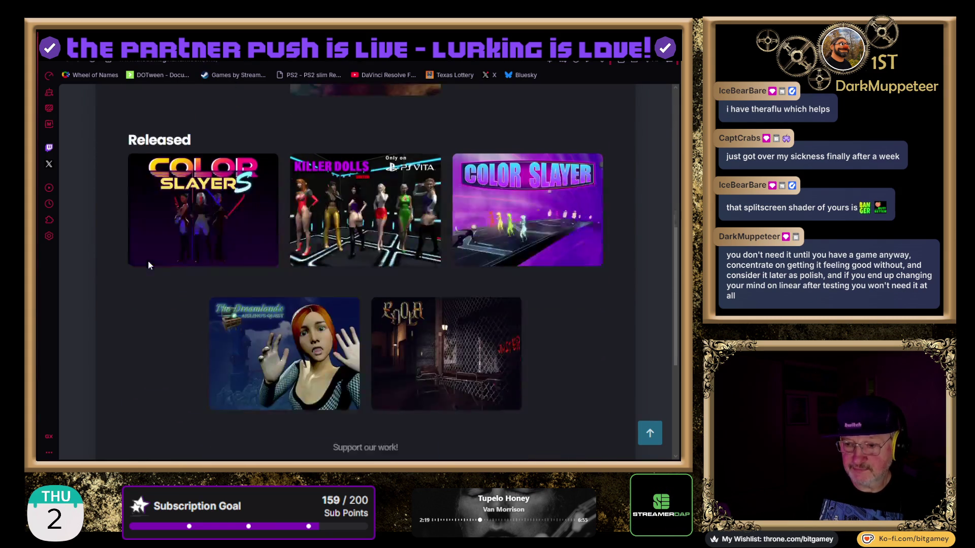
{"action": "scroll", "coordinate": [149, 263], "scroll_direction": "down", "scroll_amount": 1}
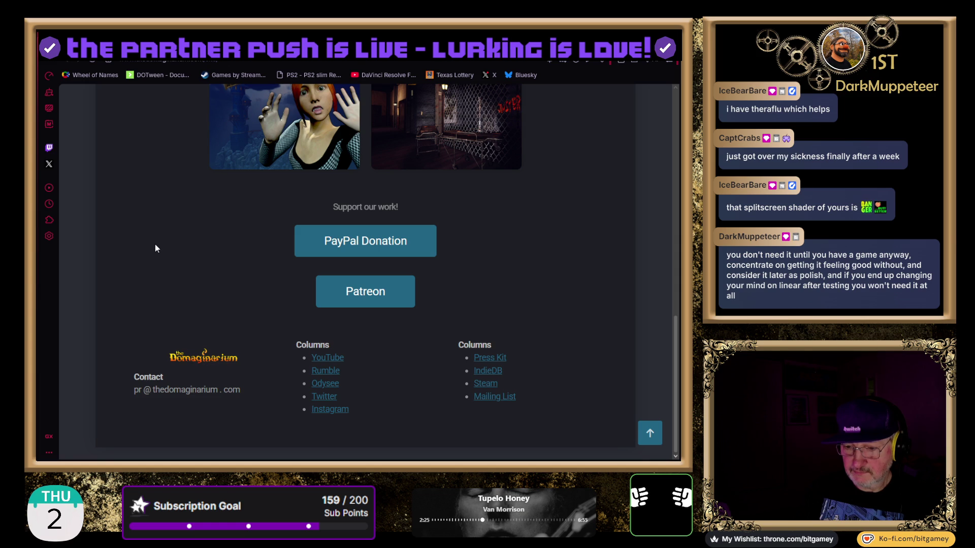
{"action": "scroll", "coordinate": [155, 245], "scroll_direction": "up", "scroll_amount": 5}
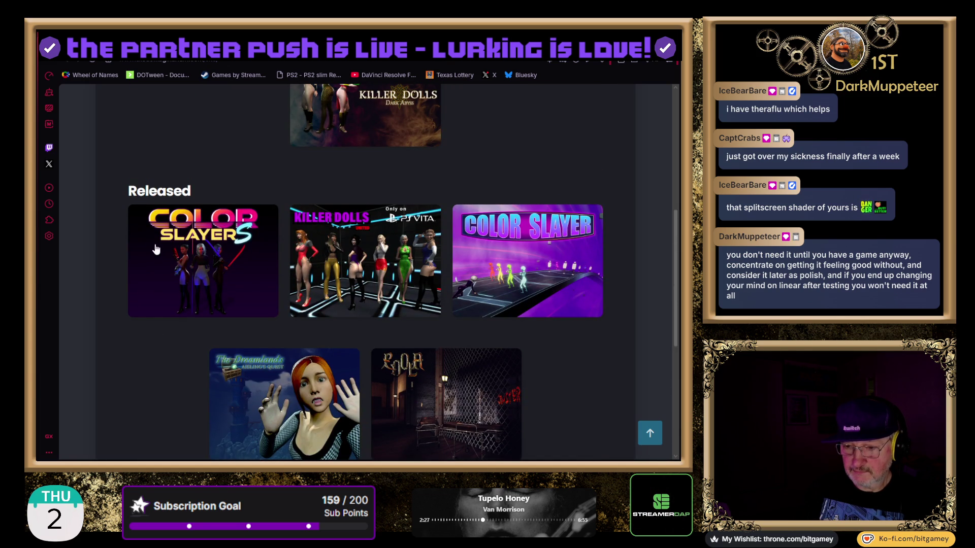
{"action": "scroll", "coordinate": [155, 249], "scroll_direction": "up", "scroll_amount": 6}
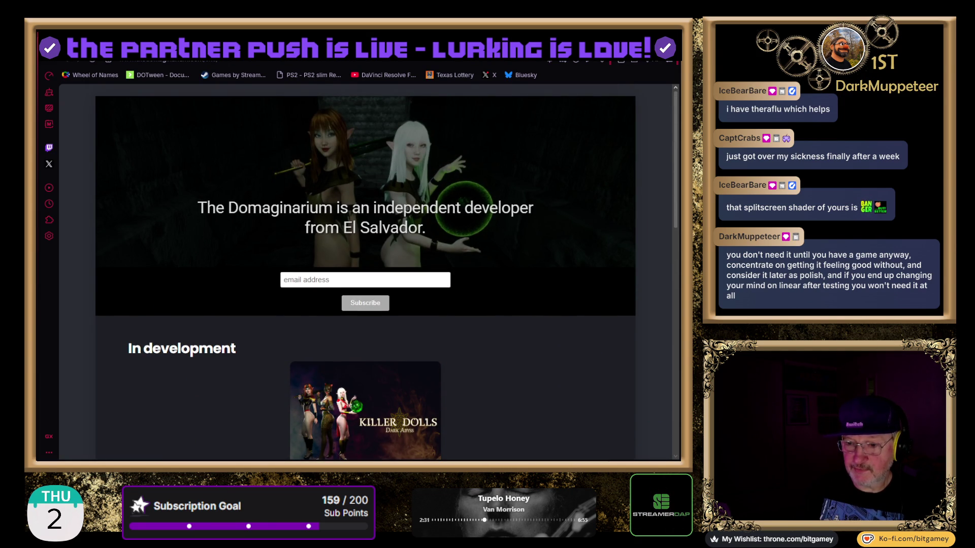
- Return to the $10 NE Distance Curve Shader listing and look over its sections
{"action": "key", "text": "ctrl+w"}
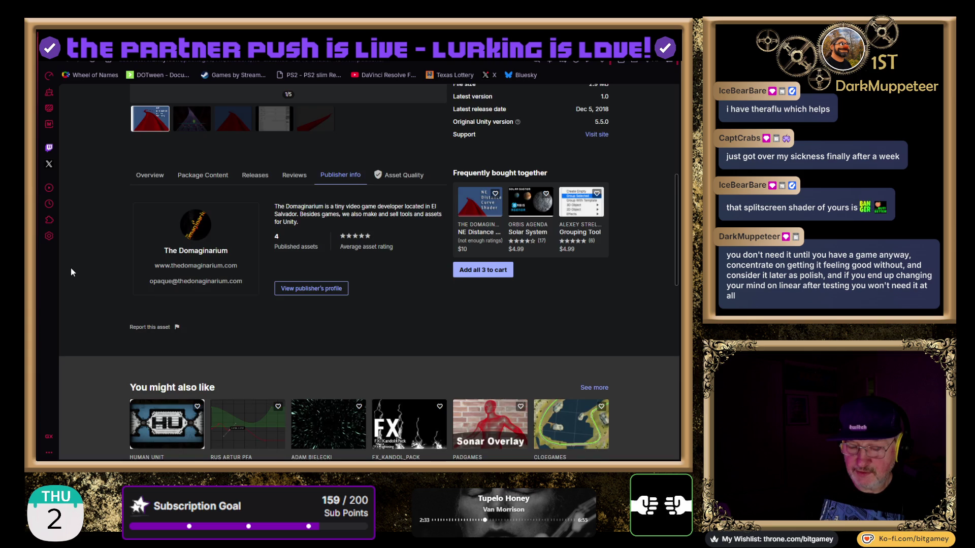
{"action": "scroll", "coordinate": [71, 272], "scroll_direction": "down", "scroll_amount": 3}
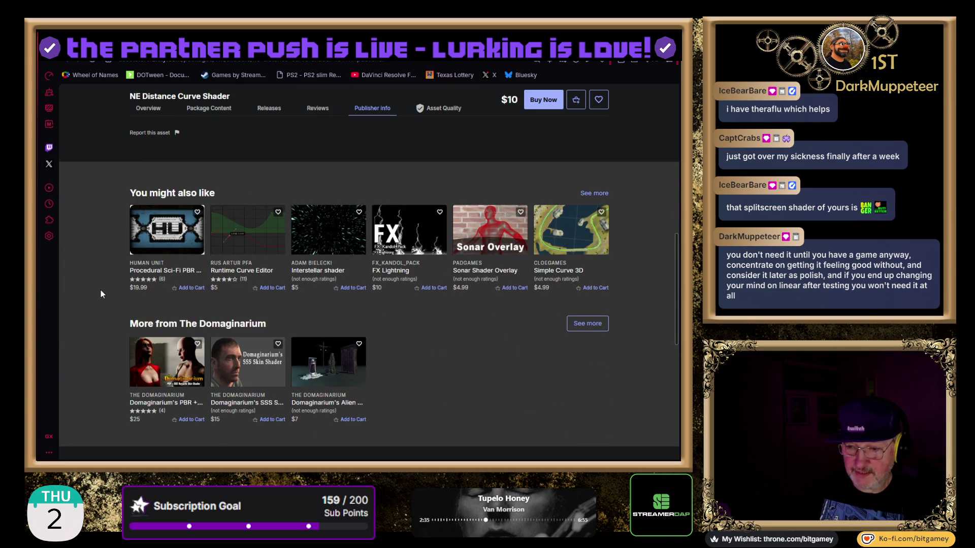
{"action": "scroll", "coordinate": [100, 290], "scroll_direction": "up", "scroll_amount": 10}
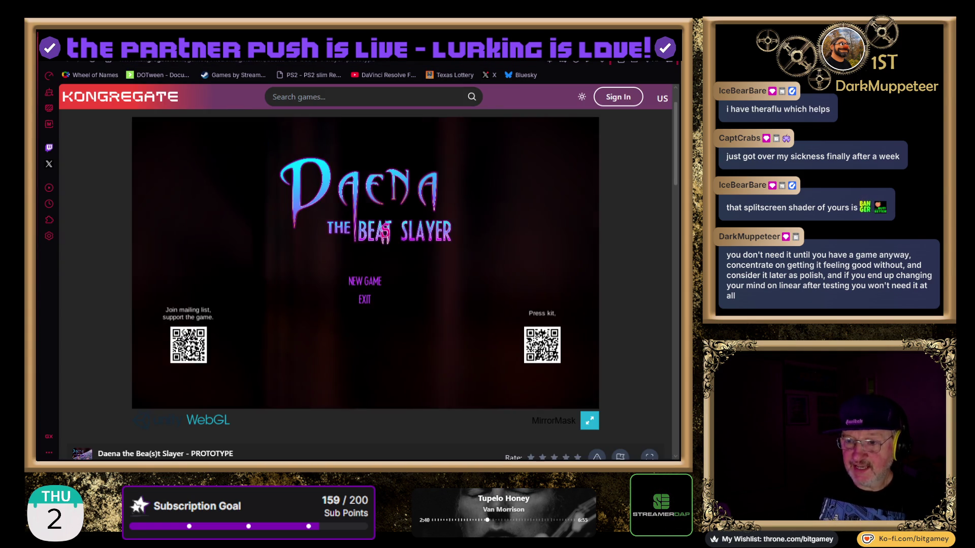
- Play Daena the Beat Slayer's first level on Trainee difficulty, then move to the Fare Game page
{"action": "left_click", "coordinate": [452, 53]}
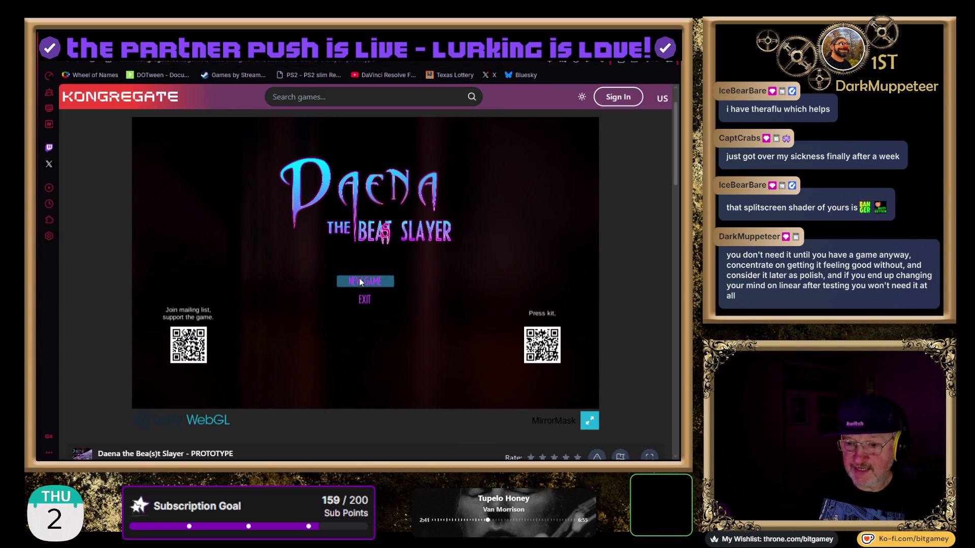
{"action": "left_click", "coordinate": [365, 282]}
{"action": "left_click", "coordinate": [365, 283]}
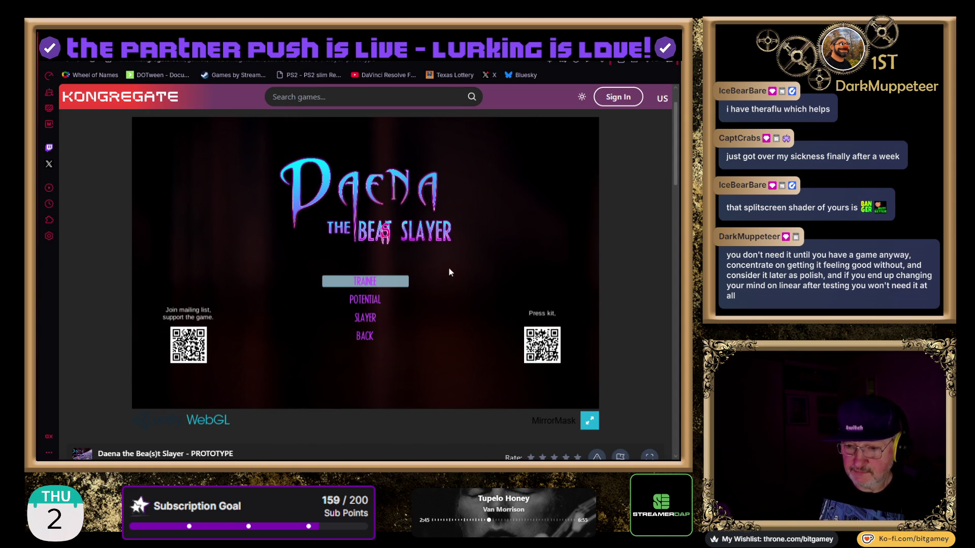
{"action": "left_click", "coordinate": [367, 280]}
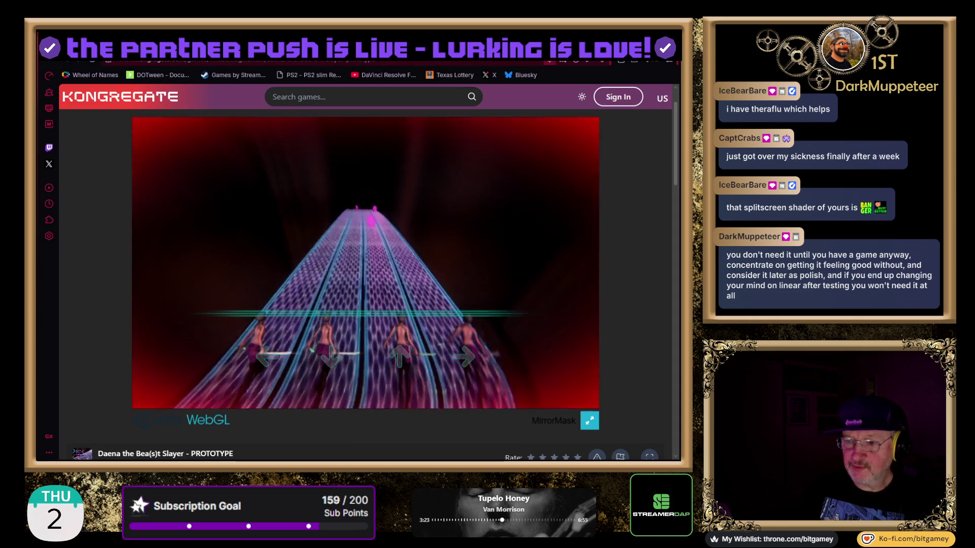
{"action": "key", "text": "ctrl+Tab"}
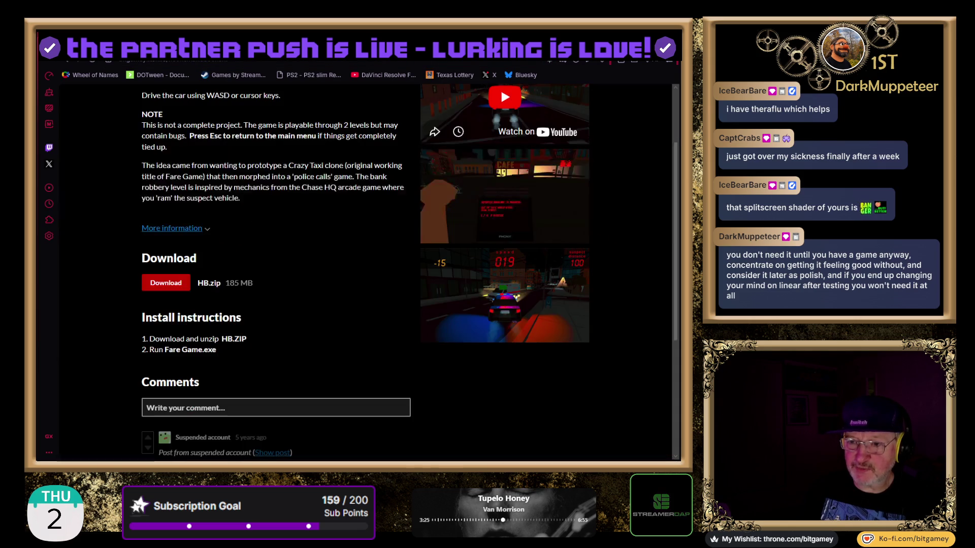
- Switch to the NE Distance Curve Shader listing and scroll to The Domaginarium's publisher info
{"action": "key", "text": "ctrl+Tab"}
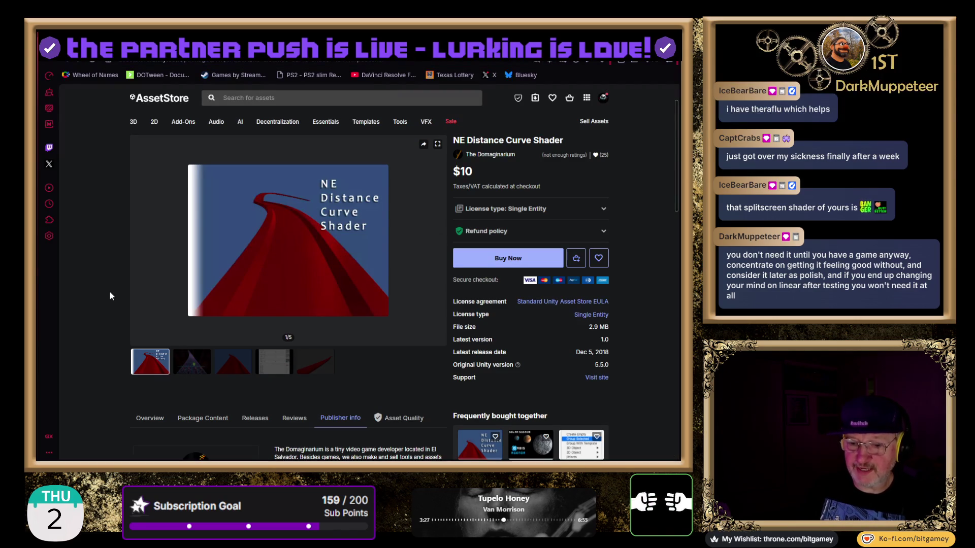
{"action": "scroll", "coordinate": [109, 292], "scroll_direction": "down", "scroll_amount": 2}
{"action": "scroll", "coordinate": [110, 294], "scroll_direction": "down", "scroll_amount": 3}
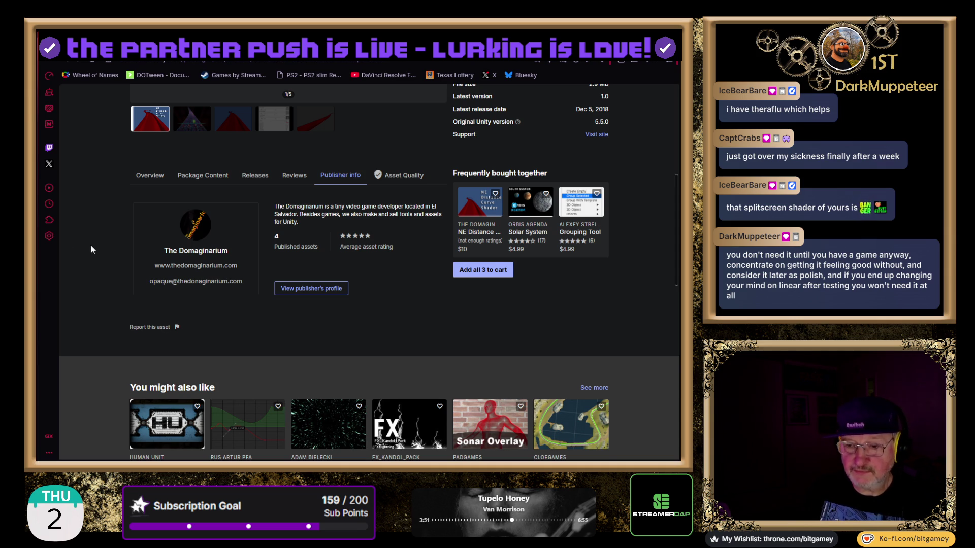
- Look over the $40 Curved World listing, then return to the itch.io Fare Game page
{"action": "scroll", "coordinate": [90, 245], "scroll_direction": "up", "scroll_amount": 6}
{"action": "mouse_move", "coordinate": [278, 138]}
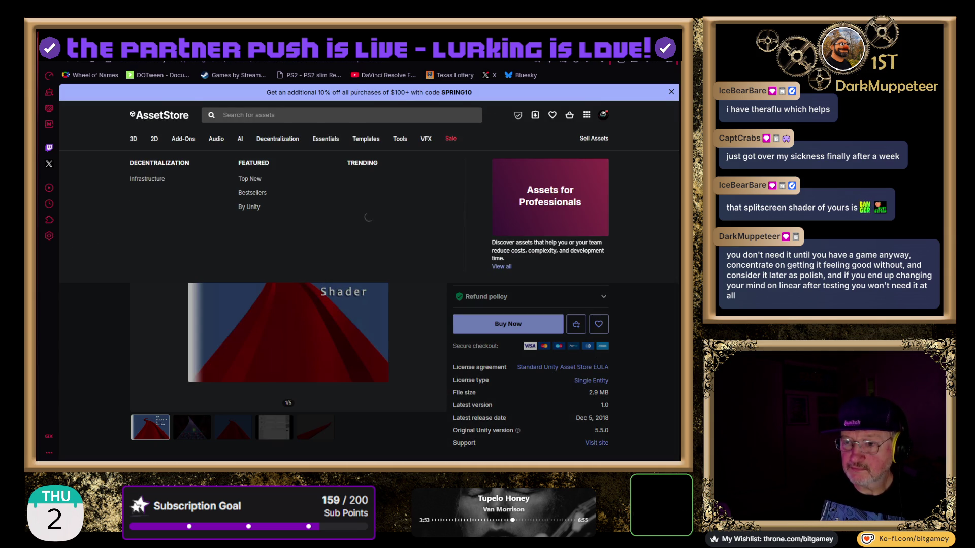
{"action": "key", "text": "alt+Left"}
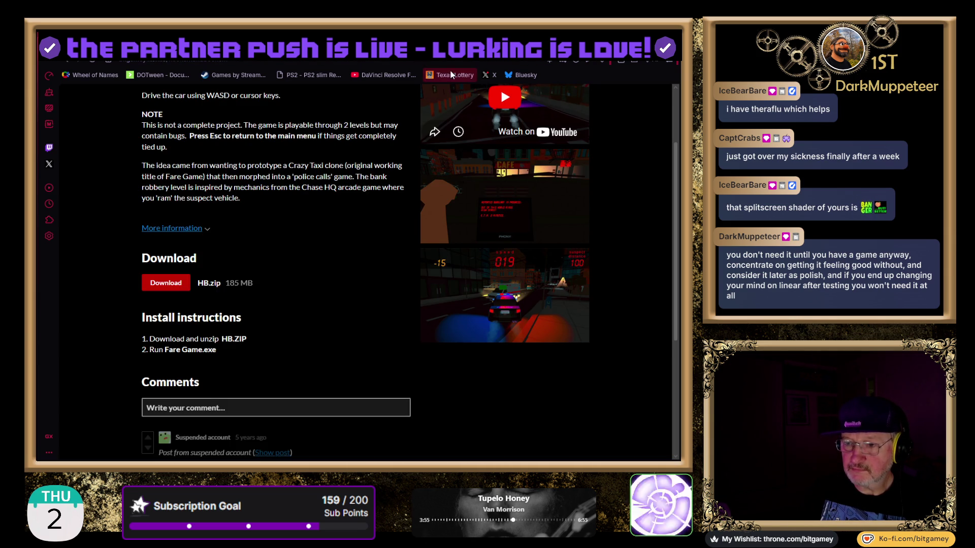
{"action": "key", "text": "alt+Right"}
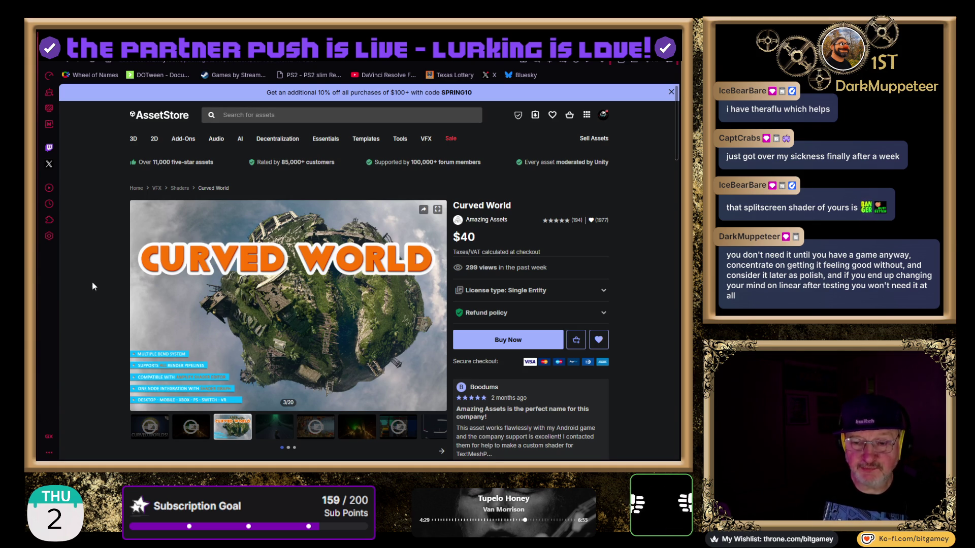
{"action": "mouse_move", "coordinate": [326, 138]}
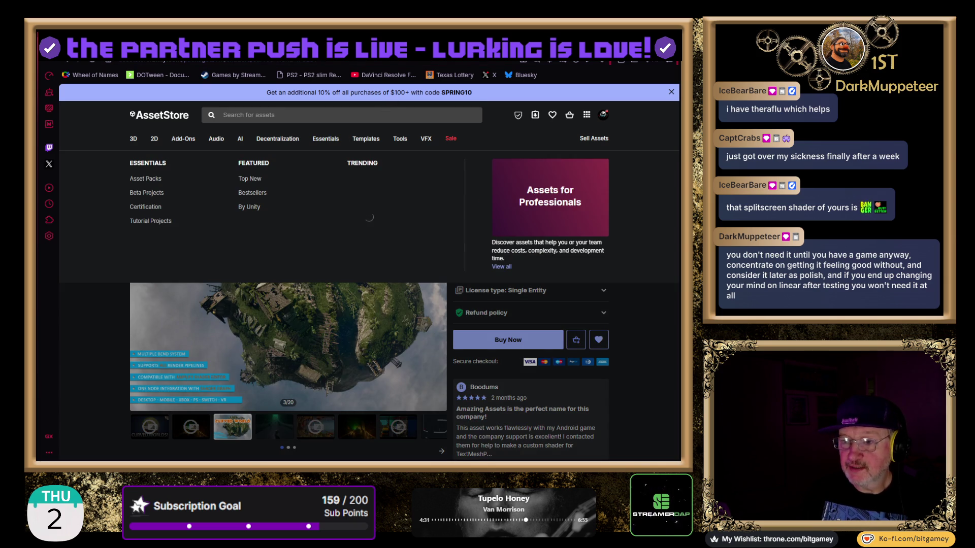
{"action": "key", "text": "ctrl+Tab"}
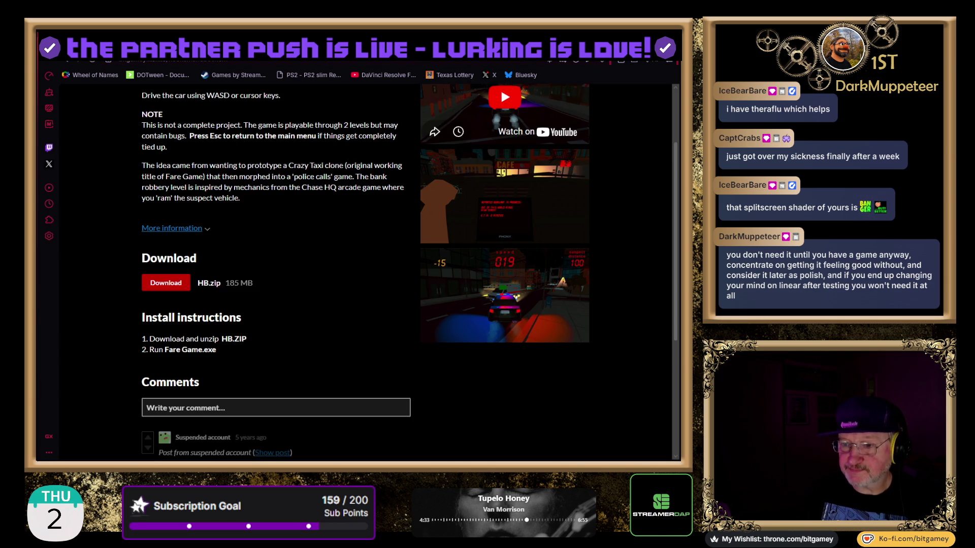
- Switch to Toyamon's Stylized Cars Pack - Low poly listing at $4.99 and scroll down
{"action": "key", "text": "ctrl+Tab"}
{"action": "scroll", "coordinate": [377, 213], "scroll_direction": "down", "scroll_amount": 3}
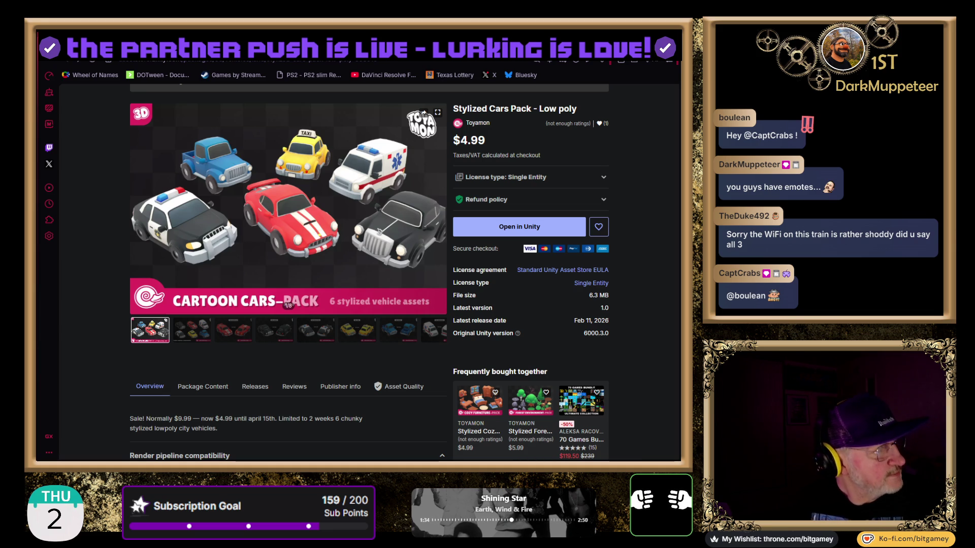
- Switch from the browser to the Unity editor showing the yellow taxi prefab in the scene
{"action": "key", "text": "alt+Tab"}
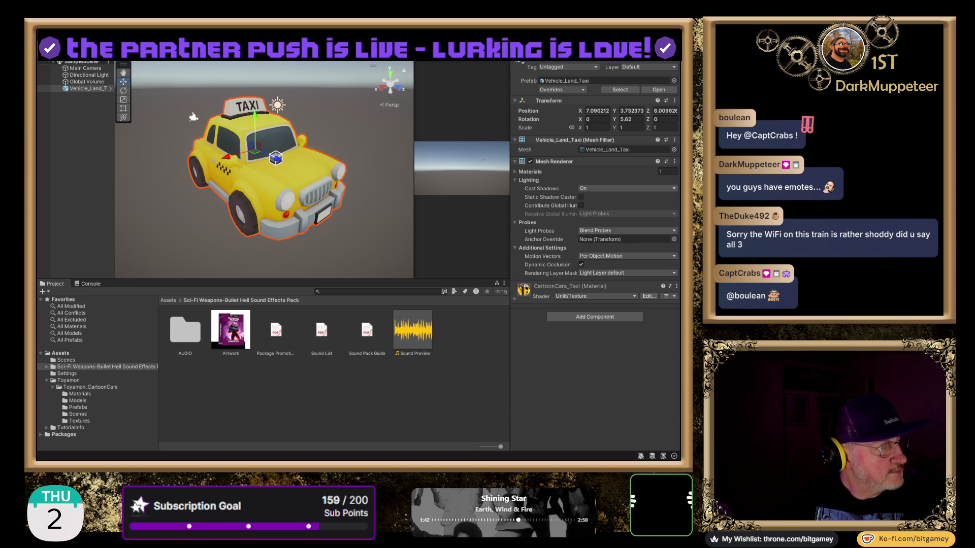
{"action": "key", "text": "alt+Tab"}
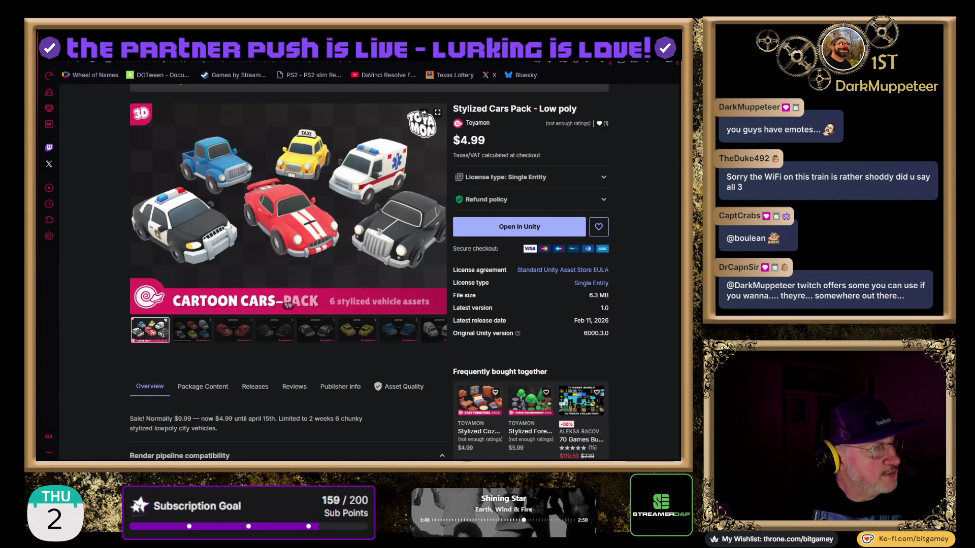
{"action": "key", "text": "alt+Tab"}
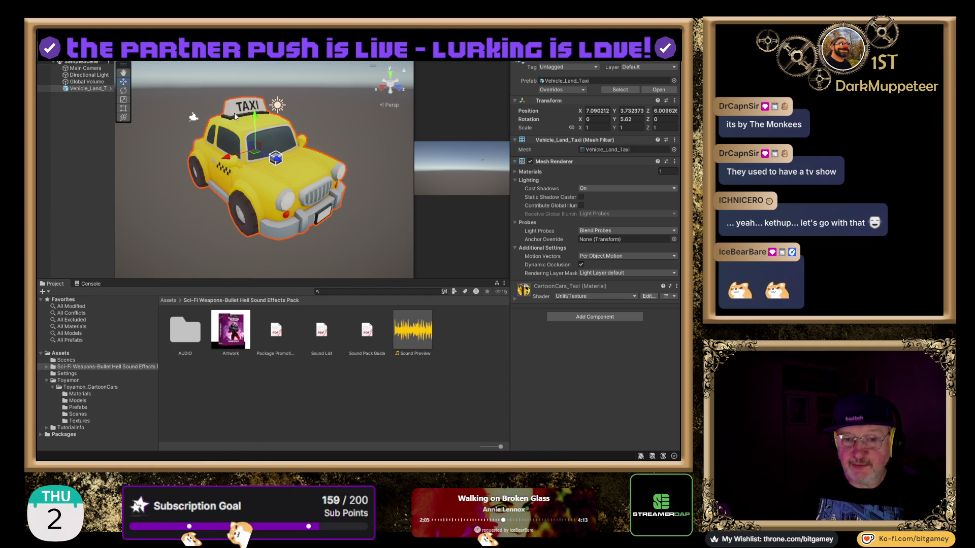
- Orbit and zoom the Scene view until Vehicle_Land_Taxi is seen straight from the rear
{"action": "scroll", "coordinate": [205, 189], "scroll_direction": "up", "scroll_amount": 3}
{"action": "mouse_move", "coordinate": [315, 217]}
{"action": "left_mouse_down"}
{"action": "mouse_move", "coordinate": [272, 211]}
{"action": "mouse_move", "coordinate": [439, 242]}
{"action": "mouse_move", "coordinate": [248, 170]}
{"action": "mouse_move", "coordinate": [333, 211]}
{"action": "mouse_move", "coordinate": [303, 194]}
{"action": "mouse_move", "coordinate": [340, 162]}
{"action": "left_mouse_up"}
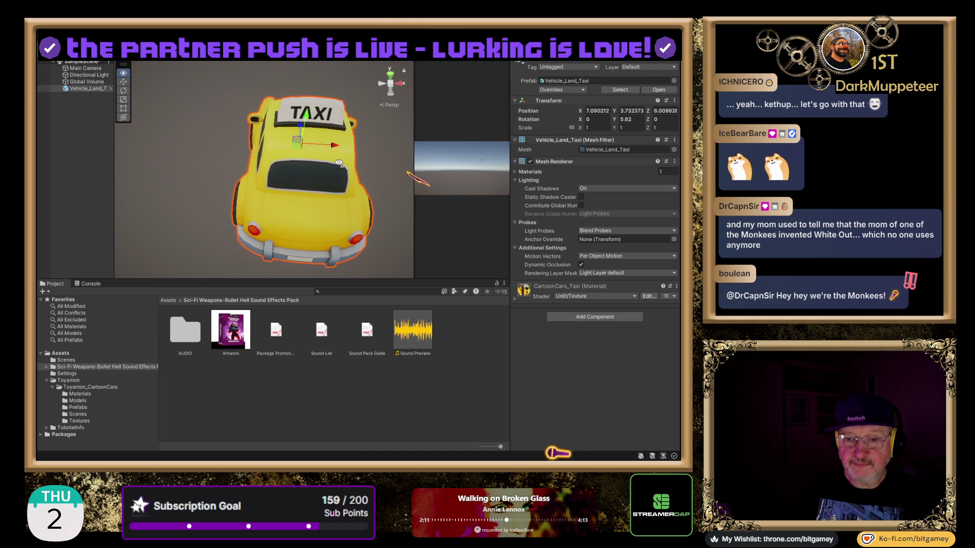
{"action": "mouse_move", "coordinate": [274, 168]}
{"action": "left_mouse_down"}
{"action": "mouse_move", "coordinate": [232, 171]}
{"action": "mouse_move", "coordinate": [245, 179]}
{"action": "left_mouse_up"}
{"action": "scroll", "coordinate": [236, 172], "scroll_direction": "down", "scroll_amount": 2}
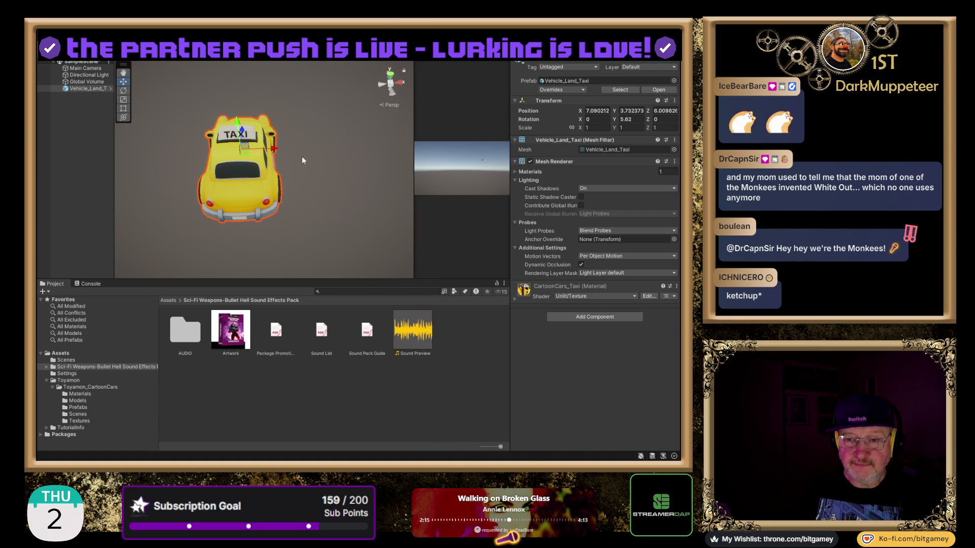
{"action": "mouse_move", "coordinate": [362, 136]}
{"action": "left_mouse_down"}
{"action": "mouse_move", "coordinate": [389, 134]}
{"action": "mouse_move", "coordinate": [394, 154]}
{"action": "mouse_move", "coordinate": [356, 152]}
{"action": "mouse_move", "coordinate": [383, 93]}
{"action": "left_mouse_up"}
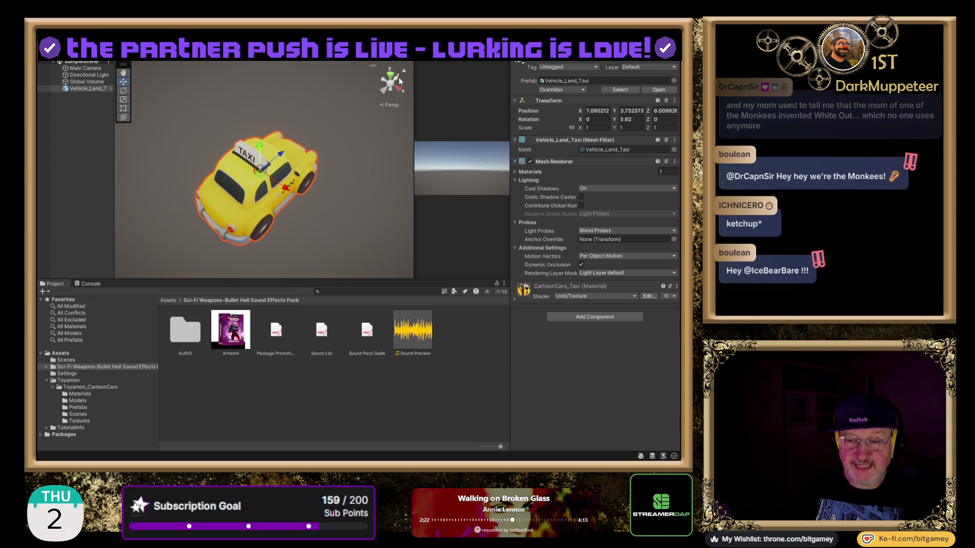
{"action": "left_click_drag", "start_coordinate": [171, 163], "coordinate": [314, 161]}
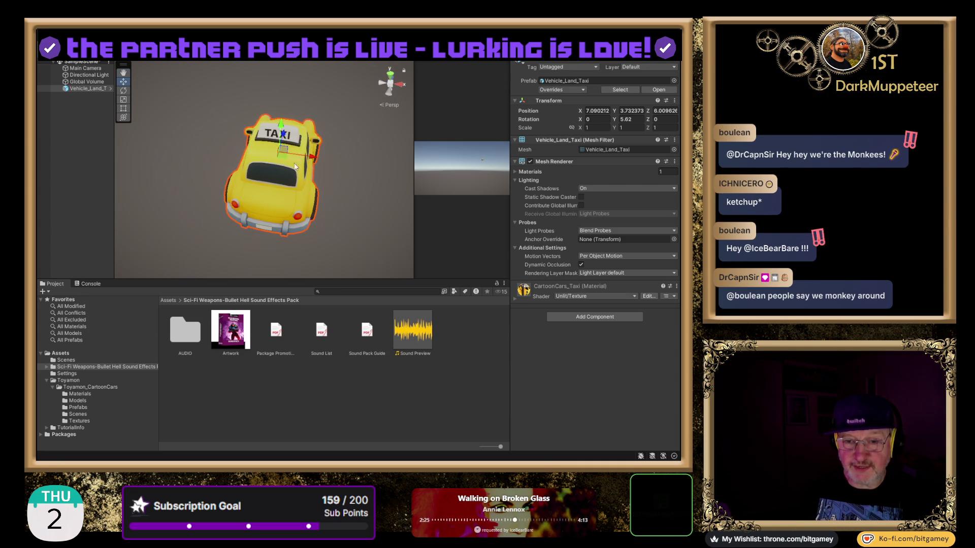
{"action": "mouse_move", "coordinate": [235, 149]}
{"action": "left_mouse_down"}
{"action": "mouse_move", "coordinate": [345, 160]}
{"action": "mouse_move", "coordinate": [339, 202]}
{"action": "mouse_move", "coordinate": [325, 214]}
{"action": "left_mouse_up"}
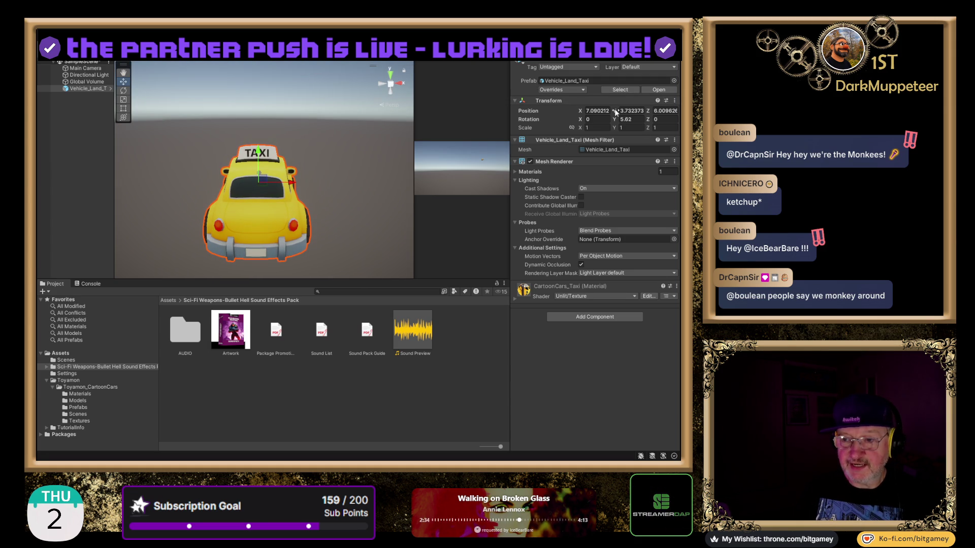
- Shift the taxi's X position to about 7.04, reverting an accidental Y change
{"action": "left_click_drag", "start_coordinate": [621, 110], "coordinate": [610, 113]}
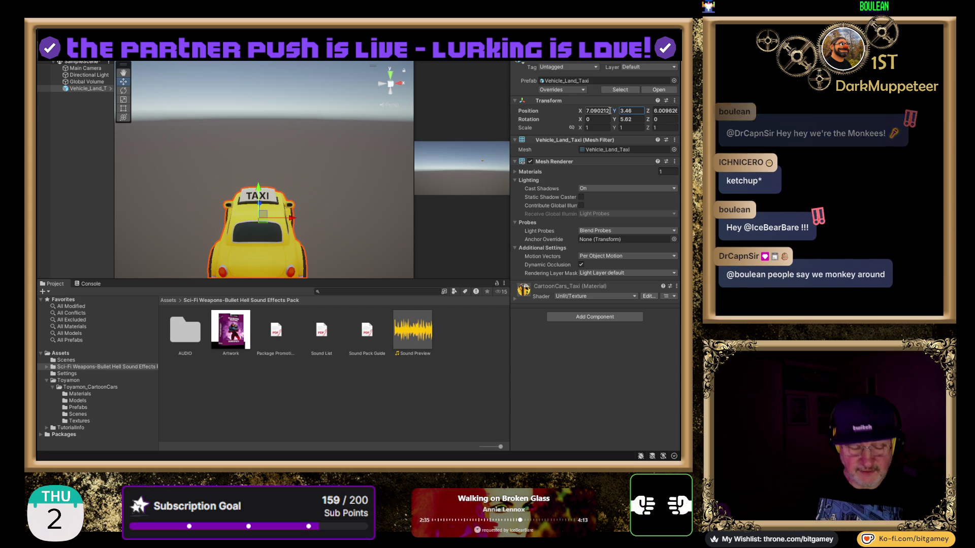
{"action": "key", "text": "ctrl+z"}
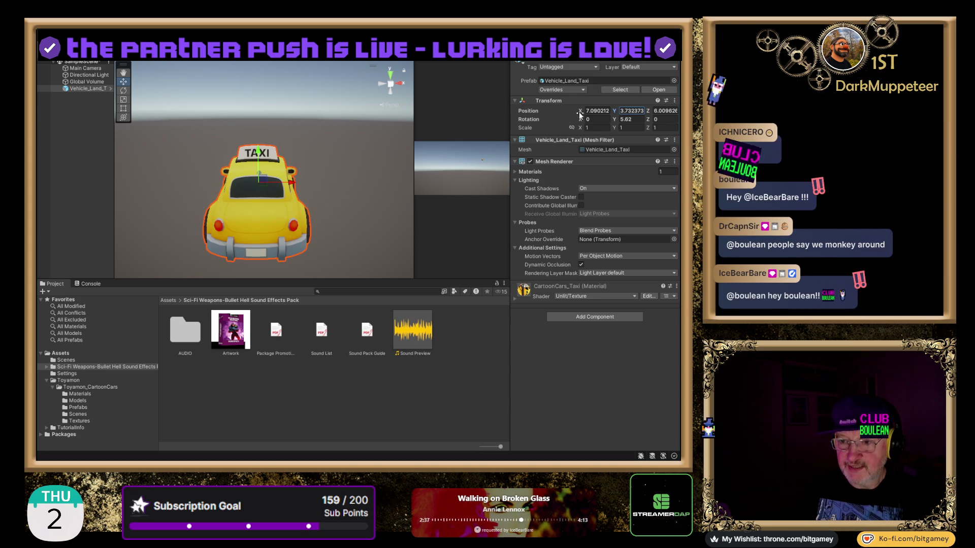
{"action": "left_click", "coordinate": [580, 111]}
{"action": "left_click_drag", "start_coordinate": [580, 112], "coordinate": [580, 120]}
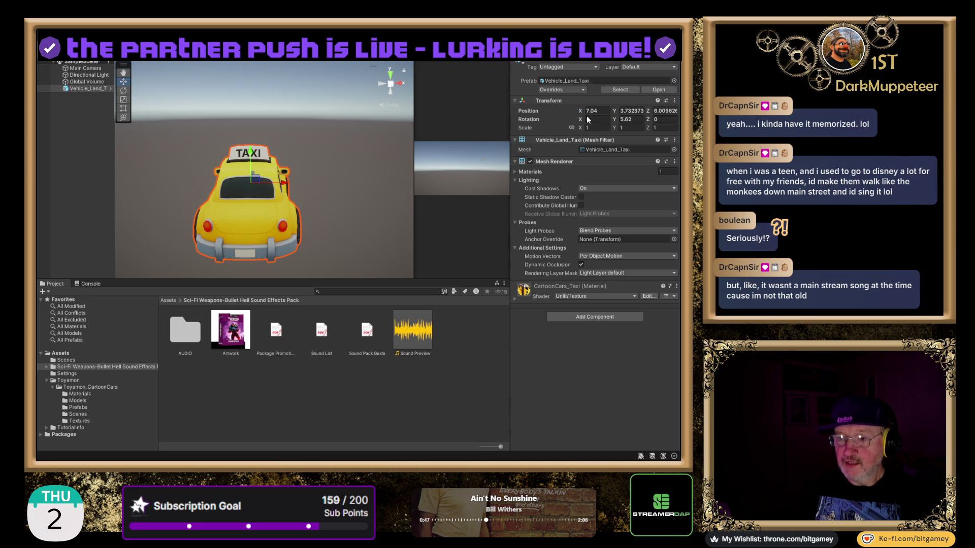
- Reset the taxi's Transform to position 0,0,0, then frame and orbit it in the Scene view
{"action": "left_click", "coordinate": [674, 100]}
{"action": "left_click", "coordinate": [683, 108]}
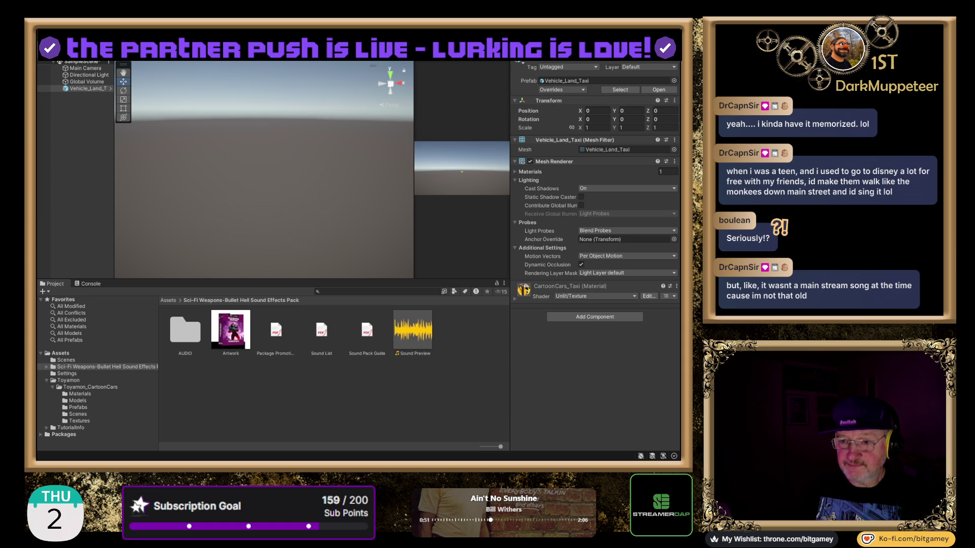
{"action": "double_click", "coordinate": [78, 88]}
{"action": "left_click_drag", "start_coordinate": [189, 231], "coordinate": [156, 227]}
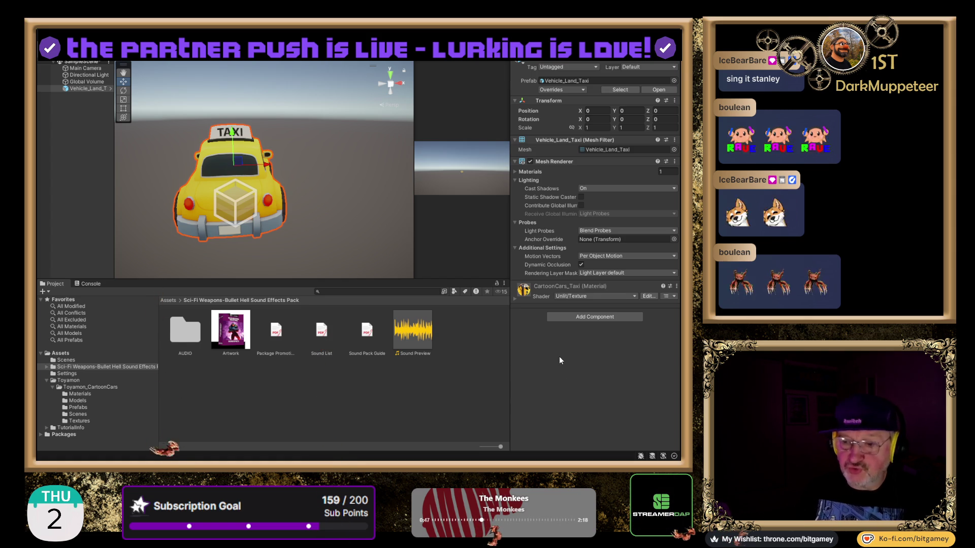
{"action": "left_click", "coordinate": [603, 322]}
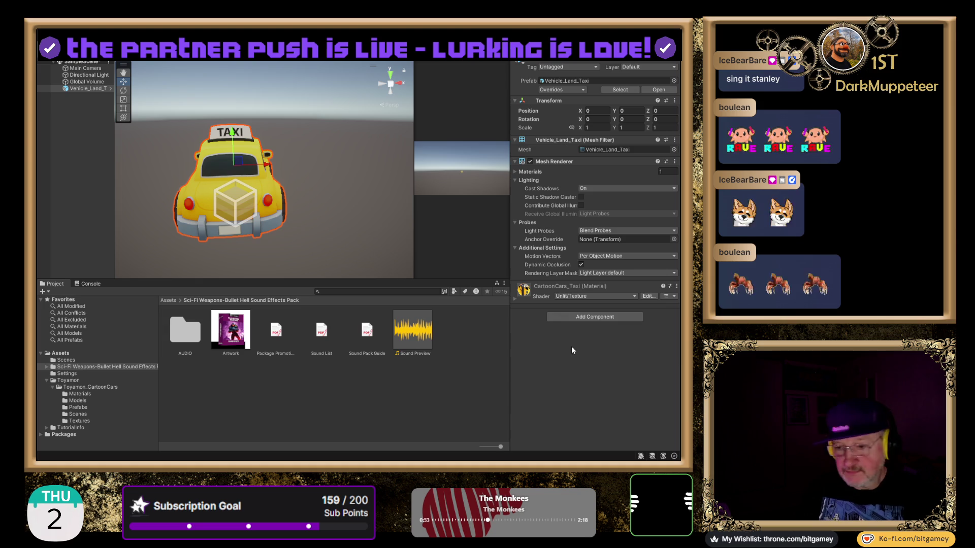
- Add a Rigidbody to Vehicle_Land_Taxi with gravity turned off, then orbit around it
{"action": "left_click", "coordinate": [571, 347]}
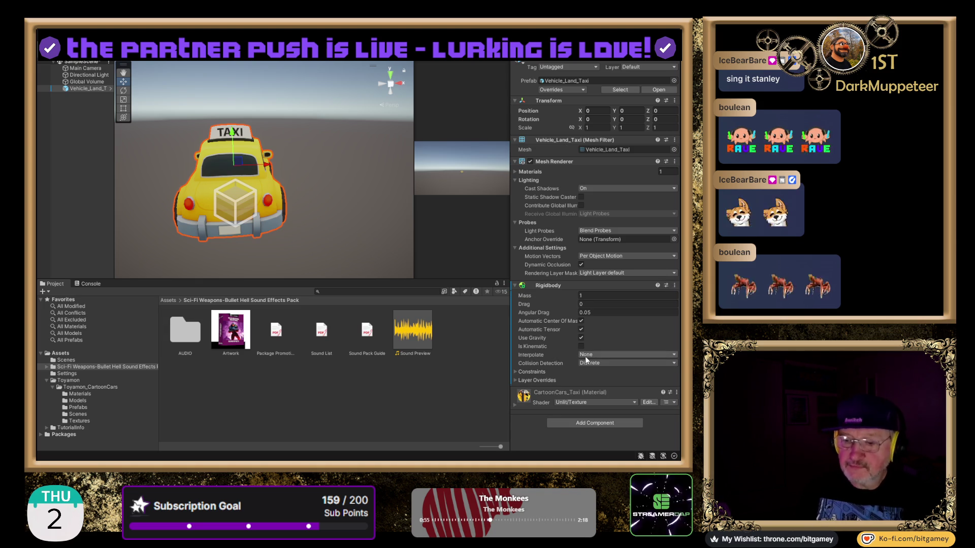
{"action": "left_click", "coordinate": [581, 338]}
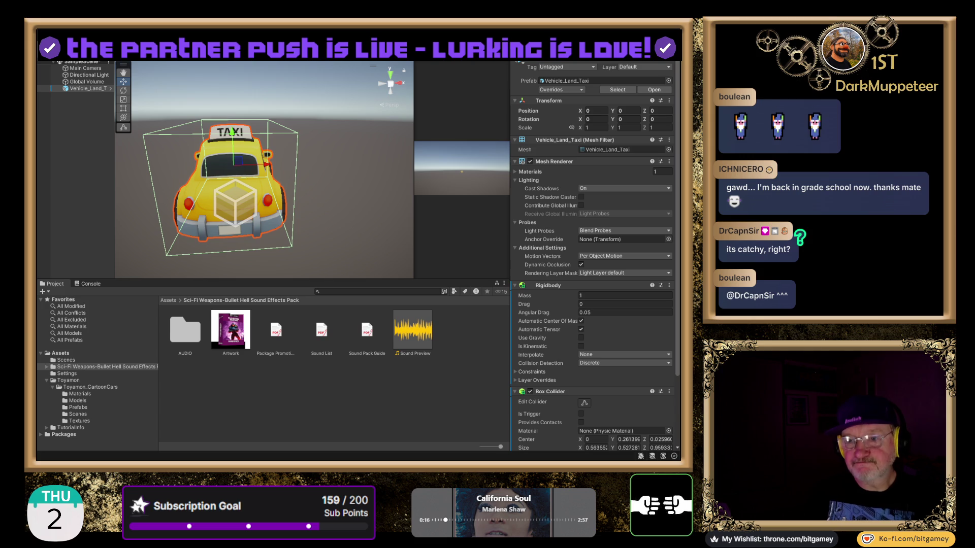
{"action": "mouse_move", "coordinate": [252, 225]}
{"action": "left_mouse_down"}
{"action": "mouse_move", "coordinate": [223, 226]}
{"action": "mouse_move", "coordinate": [279, 225]}
{"action": "mouse_move", "coordinate": [285, 189]}
{"action": "mouse_move", "coordinate": [285, 239]}
{"action": "mouse_move", "coordinate": [288, 203]}
{"action": "mouse_move", "coordinate": [279, 229]}
{"action": "mouse_move", "coordinate": [268, 209]}
{"action": "left_mouse_up"}
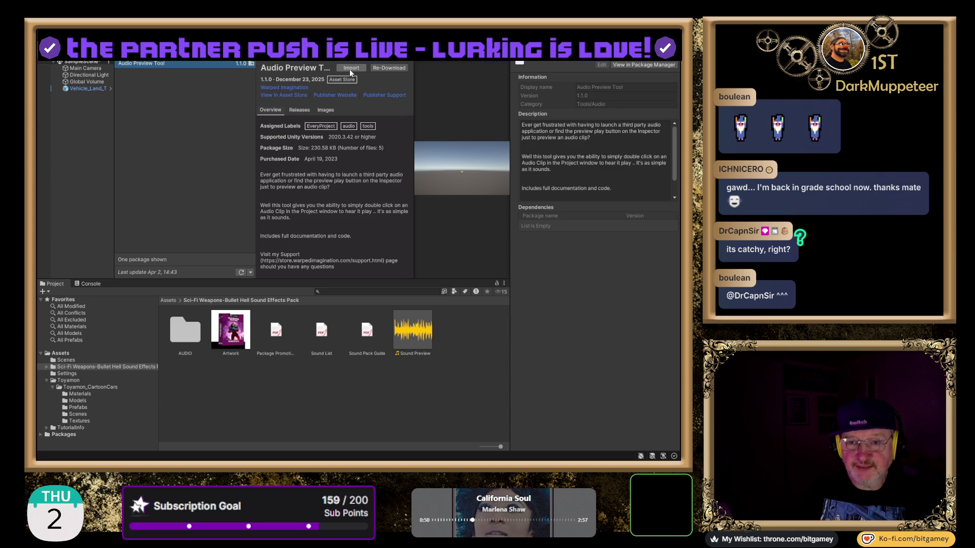
- Import the Audio Preview Tool 1.1.0 package into the project assets
{"action": "left_click", "coordinate": [349, 69]}
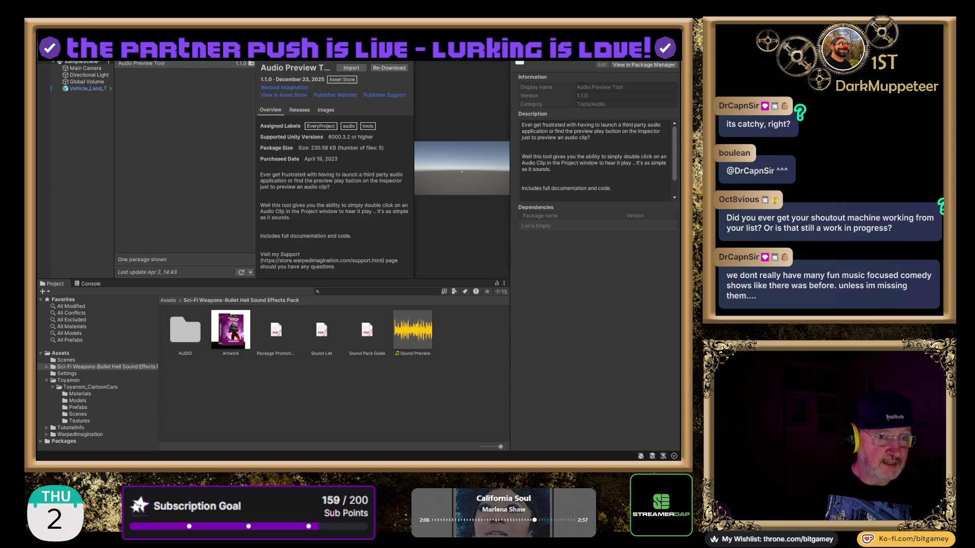
{"action": "key", "text": "alt+Tab"}
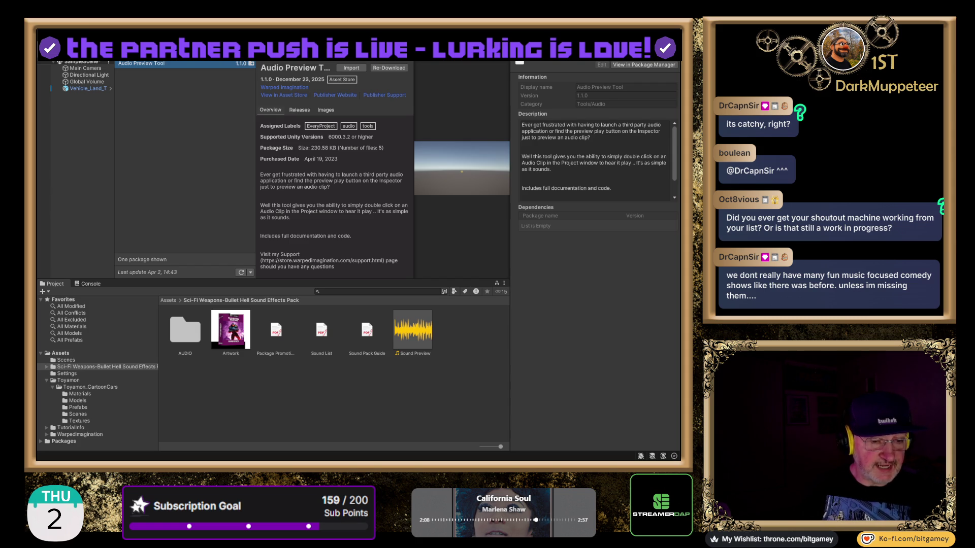